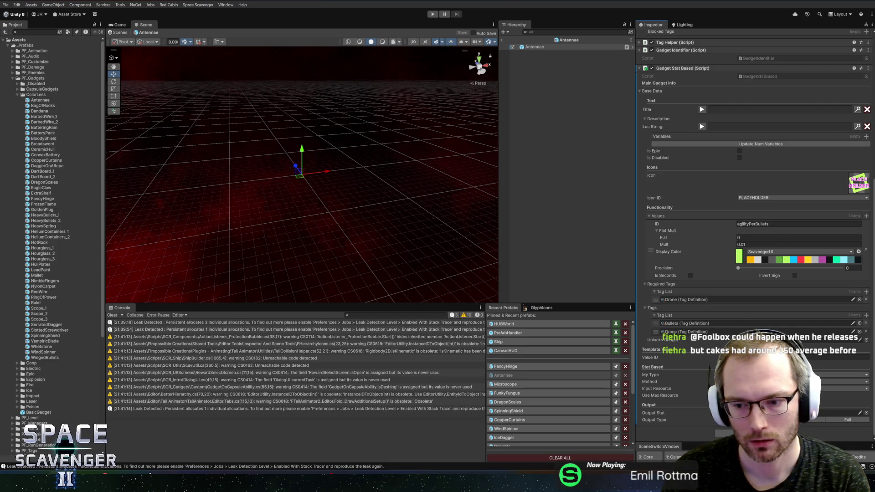
Step: Exit and reopen the Antennae prefab, then open the Localization Editor from the Gadget Stat Based Loc String
click(861, 357)
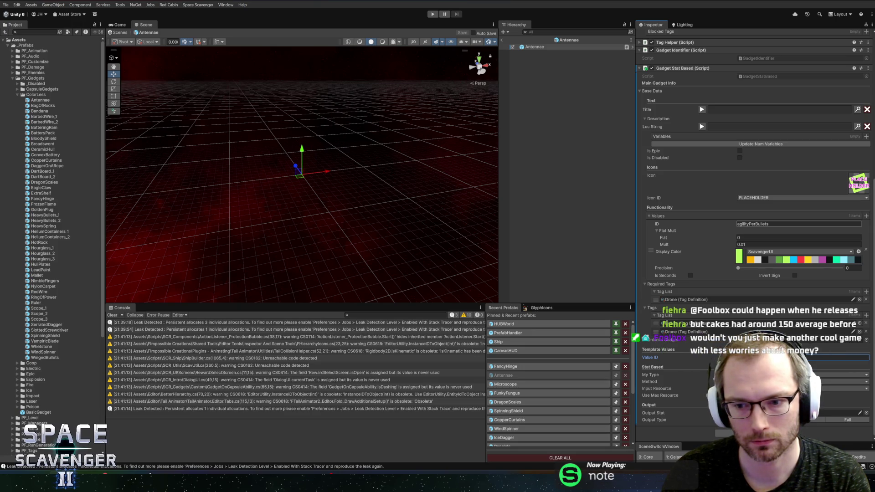
click(503, 40)
click(501, 375)
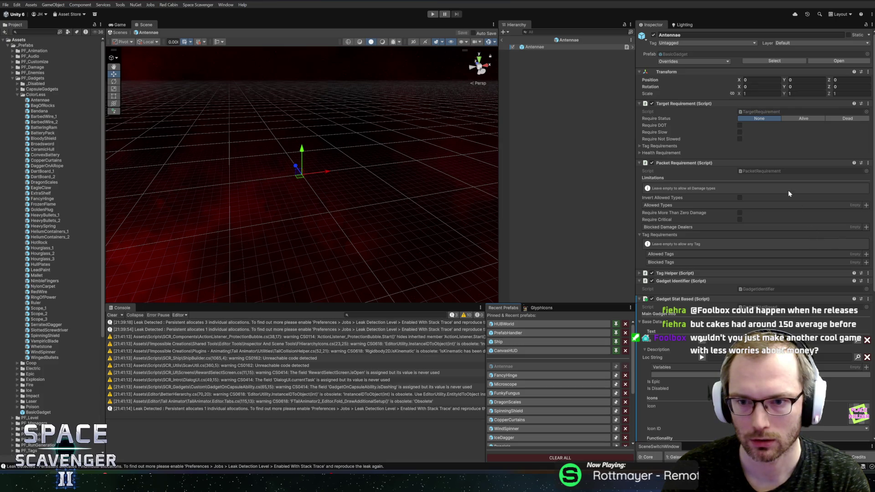
scroll(790, 194, down, 8)
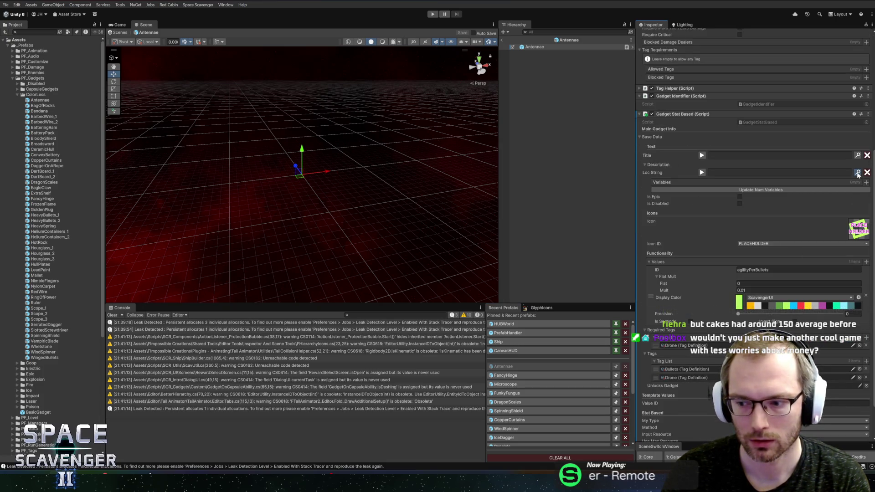
click(857, 173)
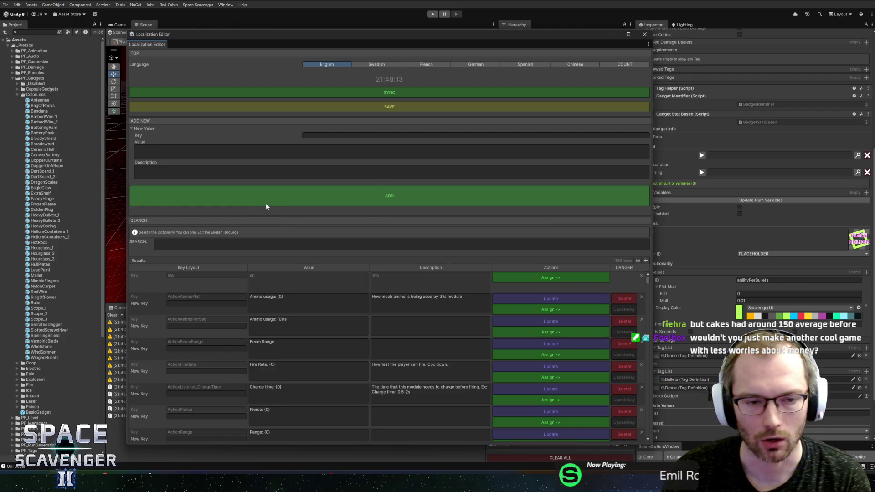
Step: Add the localization entry Gadget_Antenna_Title with English value Antenna
click(474, 136)
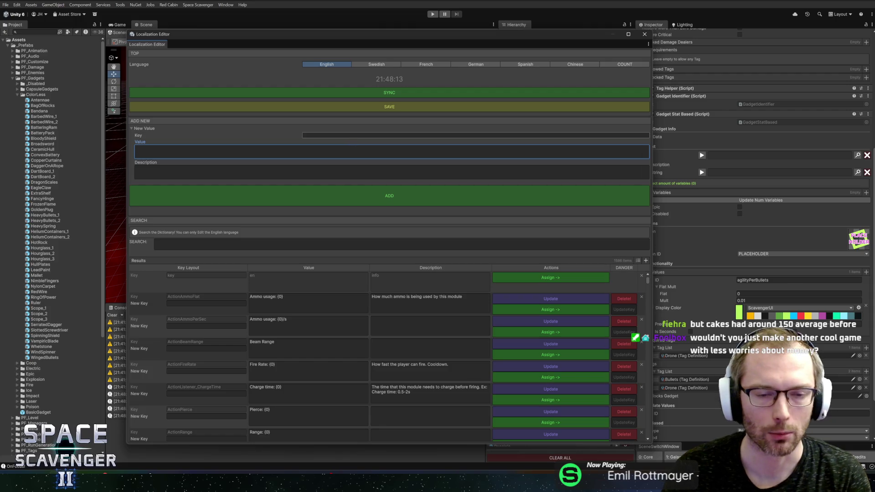
text(G)
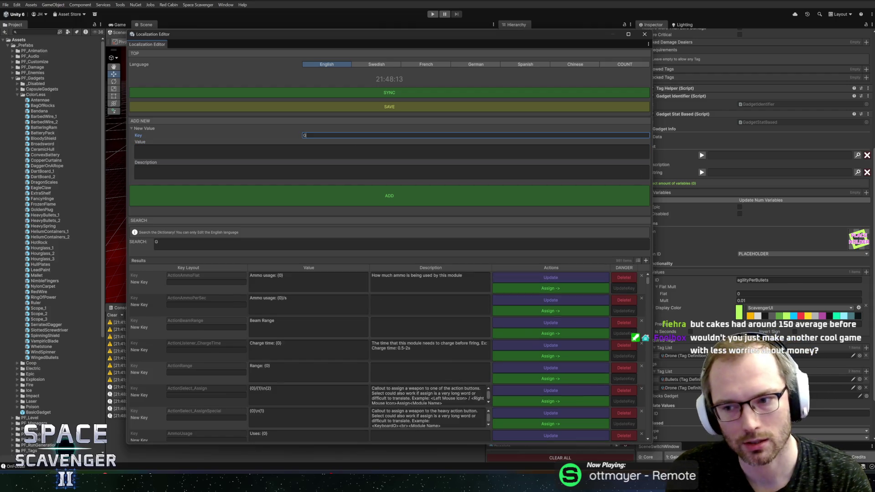
text(adget_)
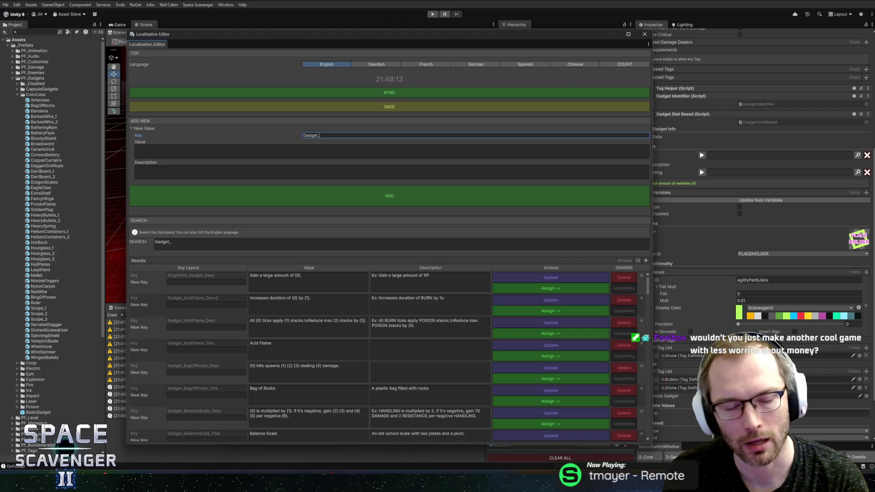
text(Anten)
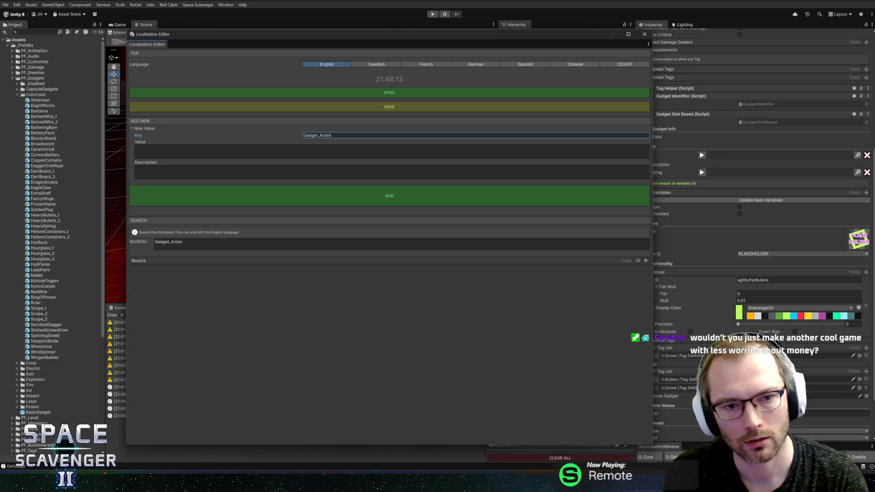
text(na_Title)
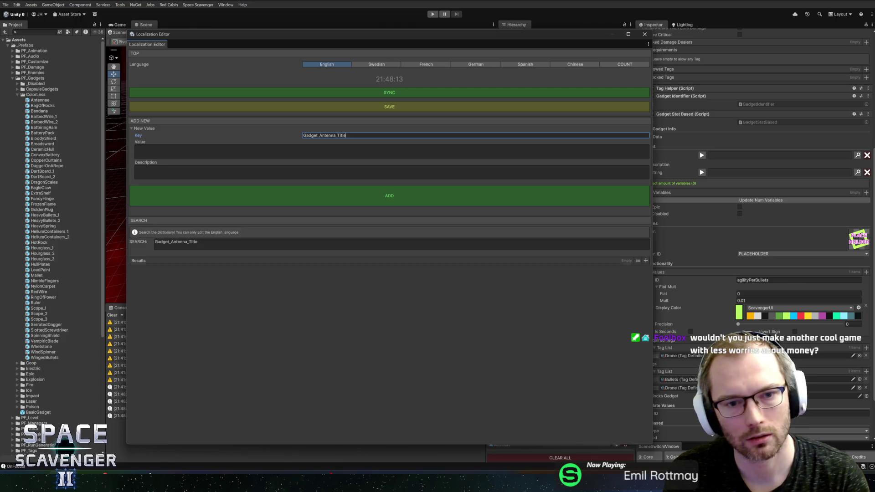
click(391, 152)
text(tenna)
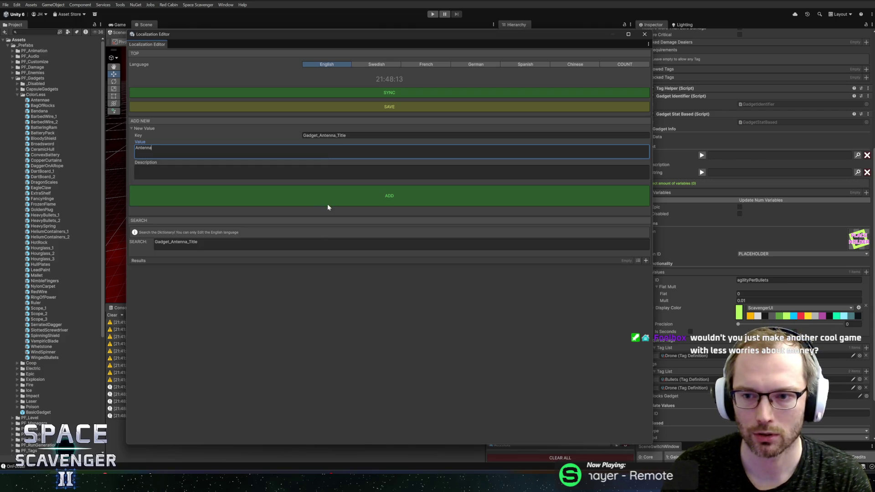
click(459, 191)
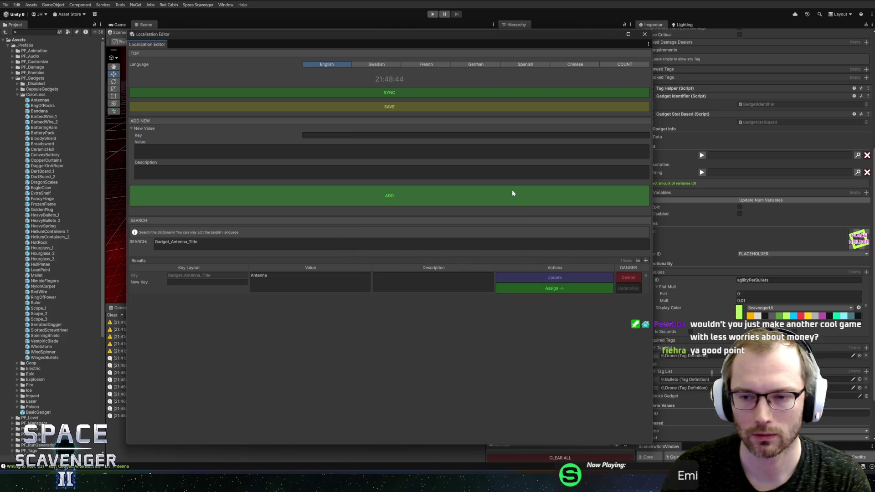
Step: Assign Gadget_Antenna_Title to the gadget's Loc String and Title
click(572, 287)
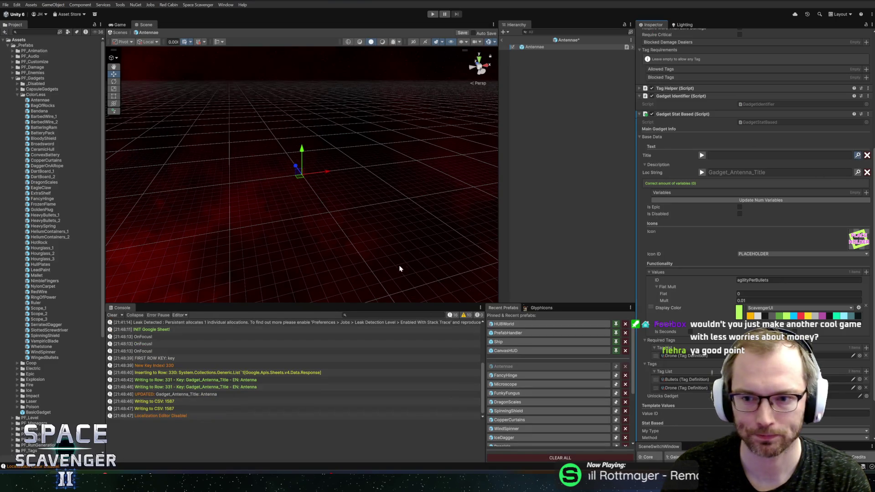
text(antenna)
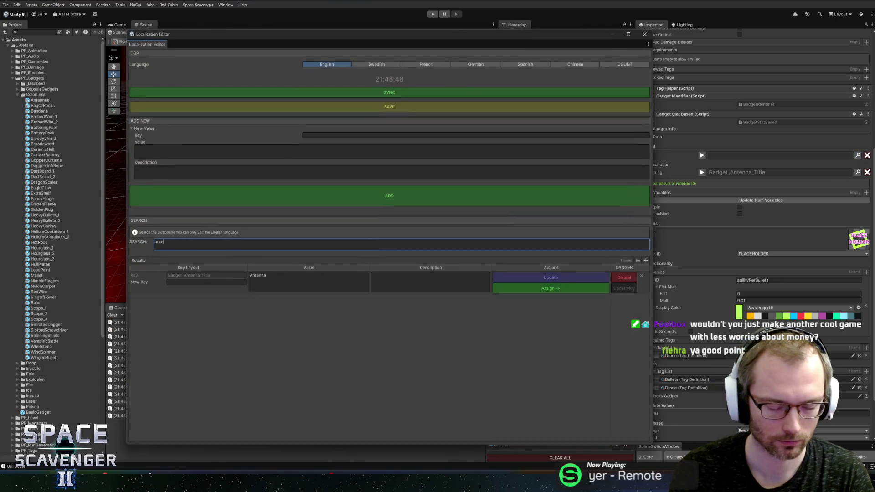
click(501, 291)
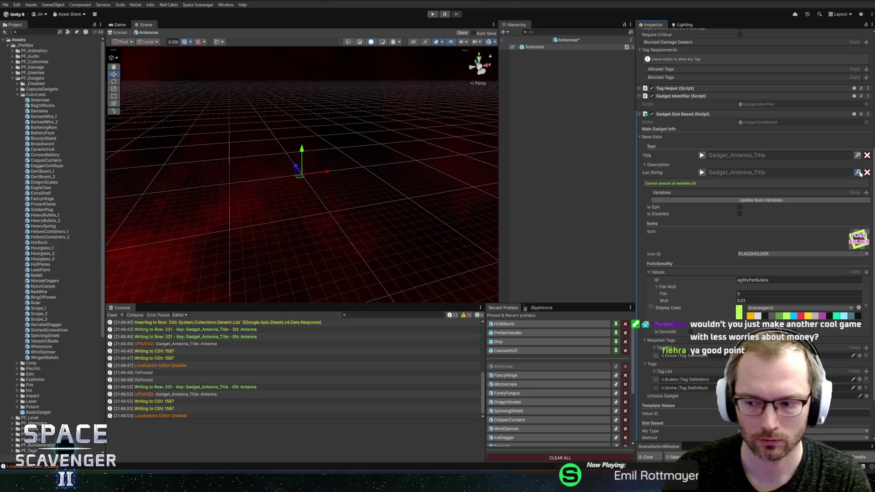
click(858, 172)
Step: Start entering a new Gadget_Antenna_Desc key in the Localization Editor
text(Gad)
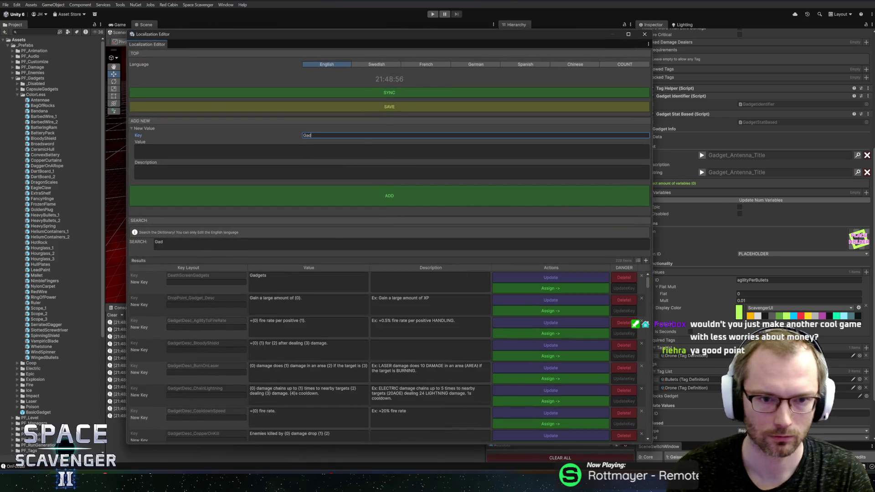
text(get_)
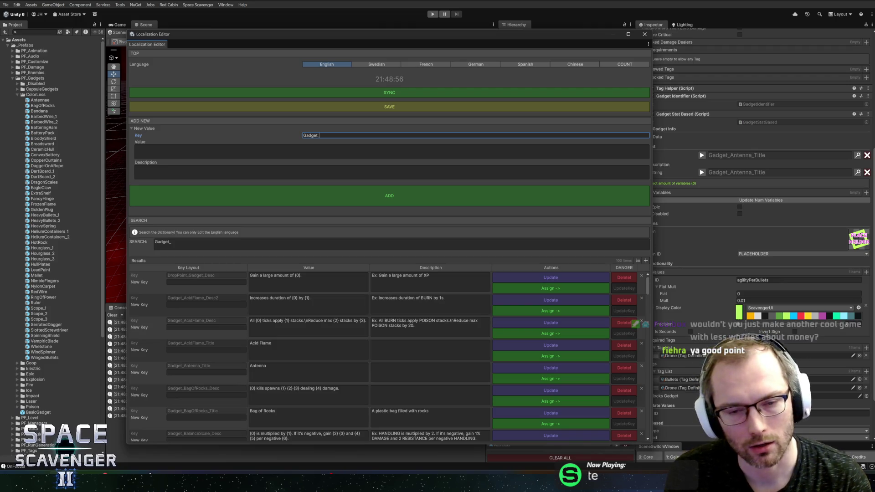
text(A)
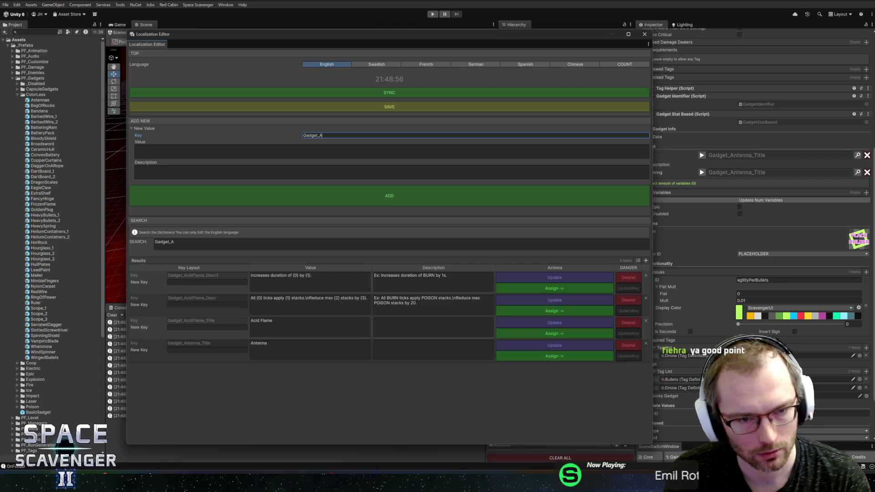
text(ntenna_)
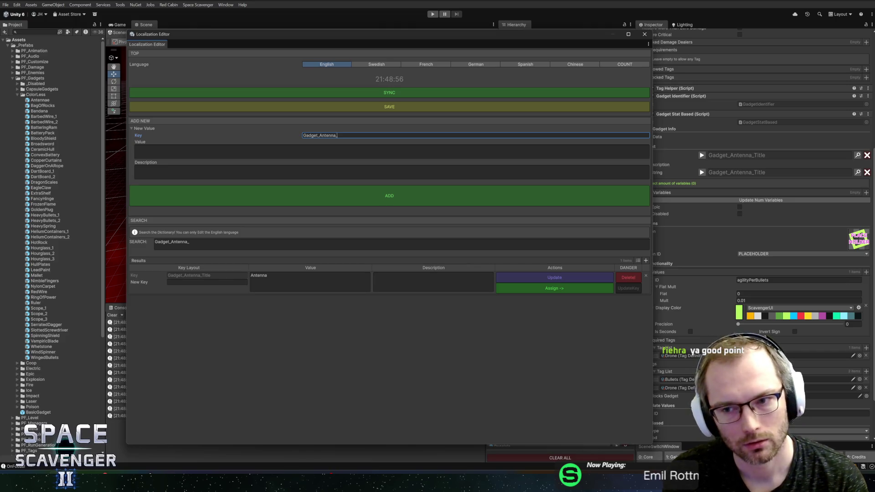
text(Desc)
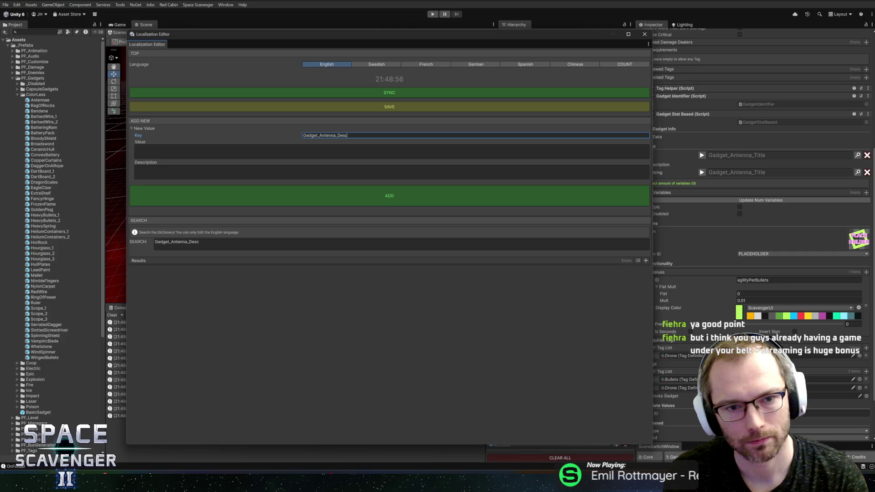
key(Tab)
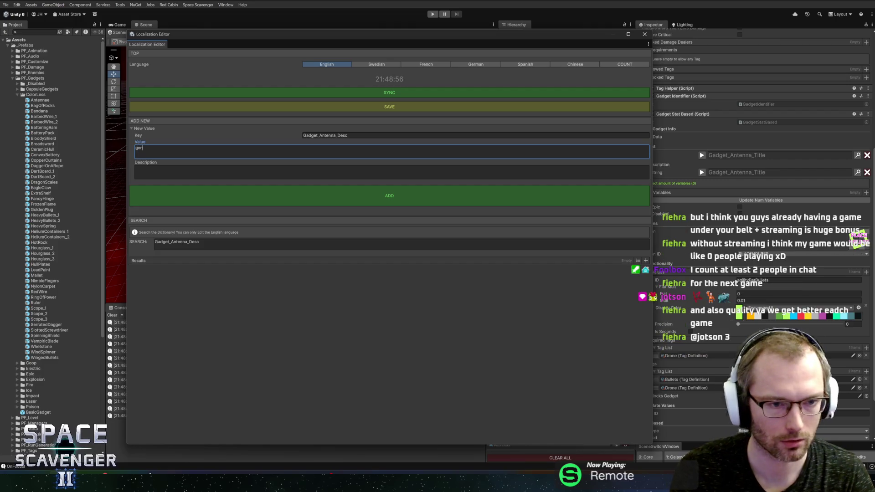
Step: Assign the existing GenericStatToStat entry to the Loc String and add a description variable
text(gener)
click(177, 242)
text(generic)
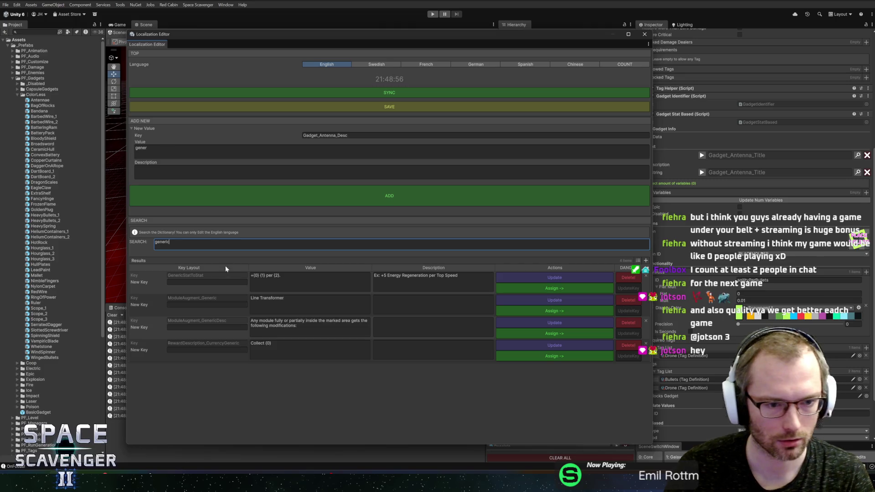
click(516, 285)
click(644, 36)
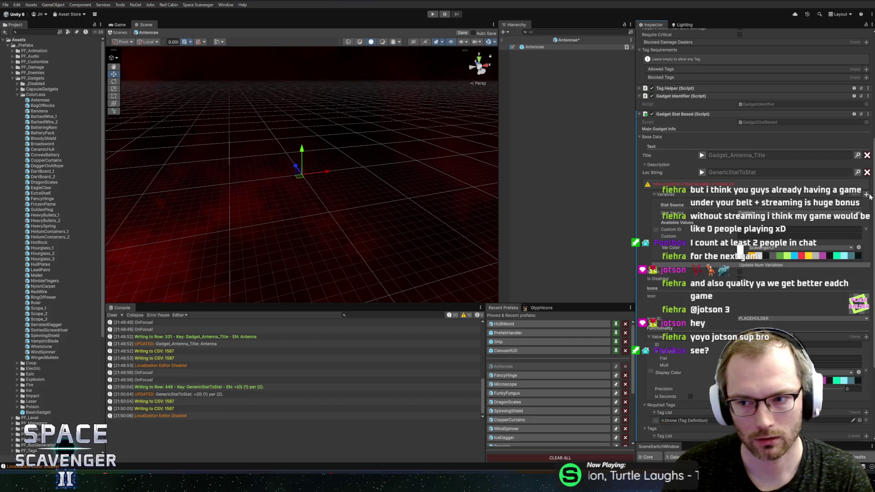
click(865, 193)
Step: Add a variable so the warning reads 'Correct amount of variables (3)'
click(866, 194)
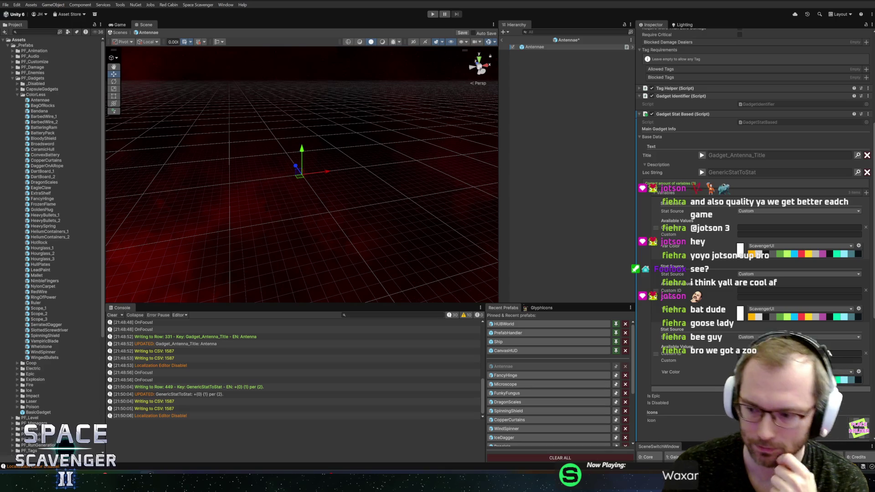
Step: Set the first variable to a Gadget source linked to Antennae, shown as percent, value ID agilityPerBullets
click(760, 211)
text(g)
click(759, 225)
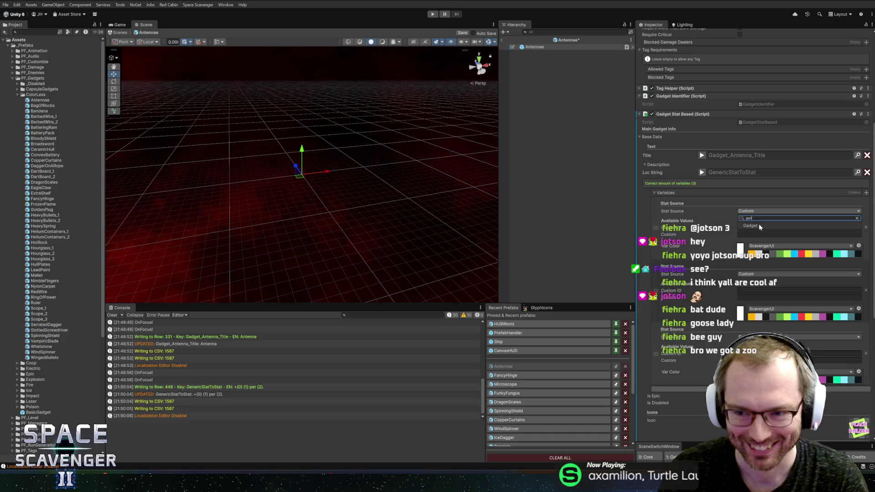
mouse_move(532, 49)
mouse_down()
mouse_move(742, 216)
mouse_move(774, 218)
mouse_up()
click(843, 225)
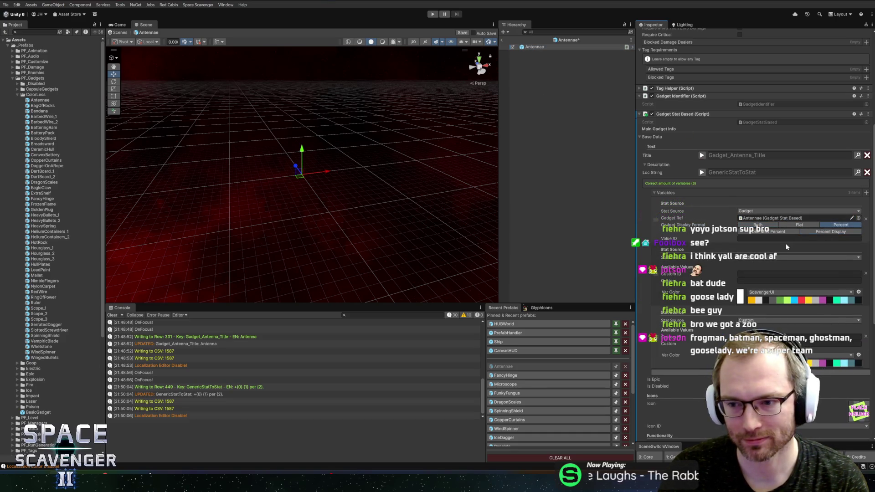
click(785, 238)
text(agilityPerBullets)
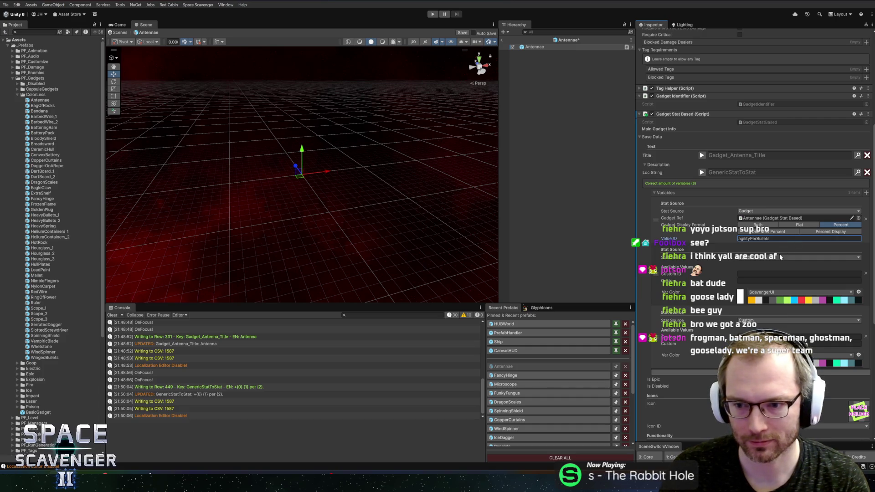
Step: Change the second variable's stat source to Keyword
click(775, 258)
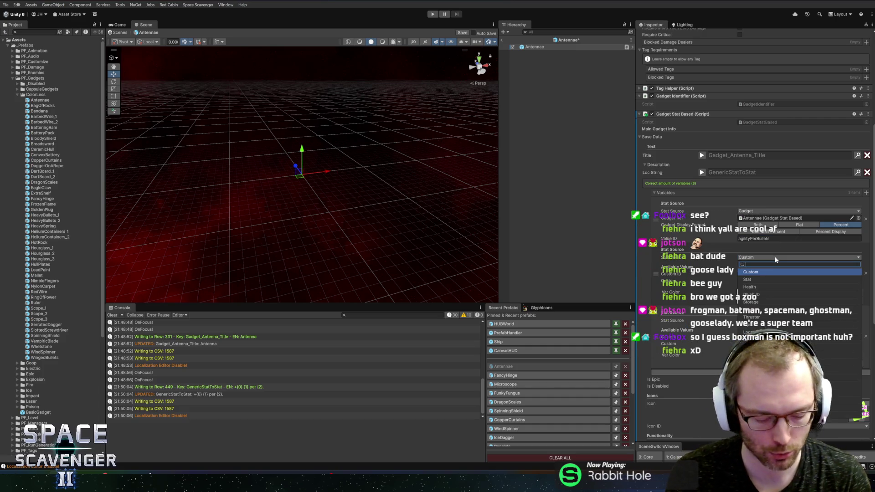
text(agili)
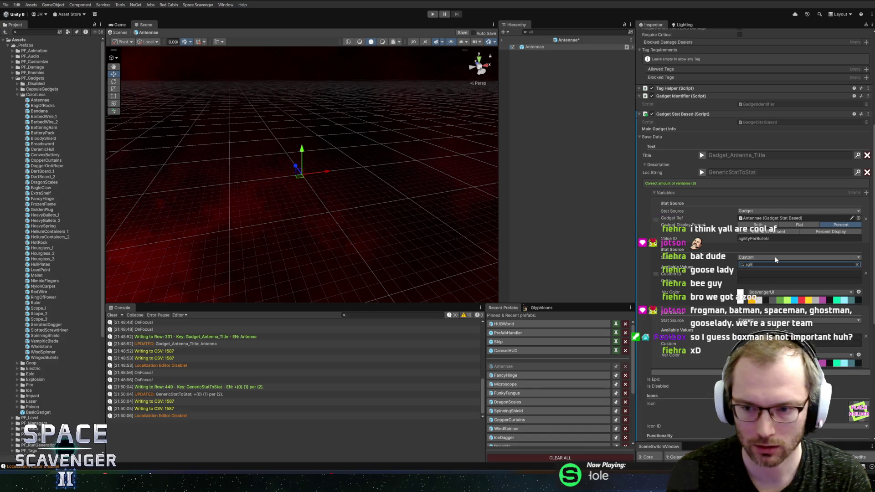
key(BackSpace)
key(BackSpace)
key(BackSpace)
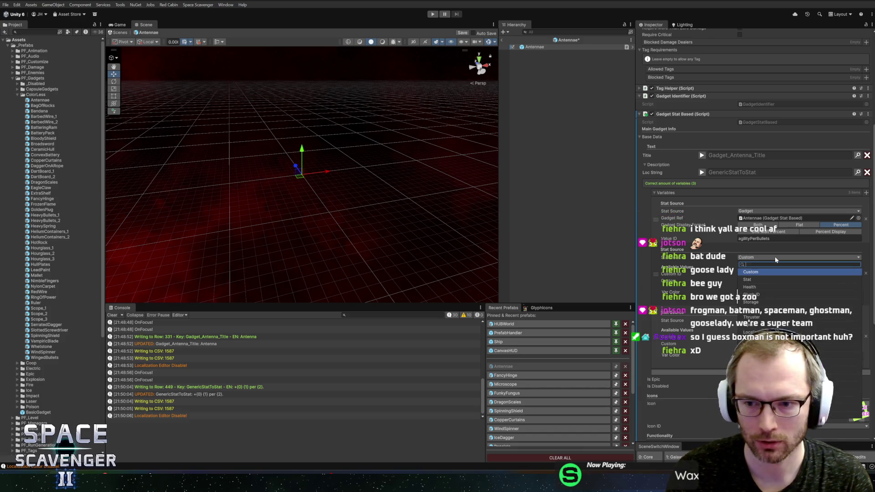
text(keyw)
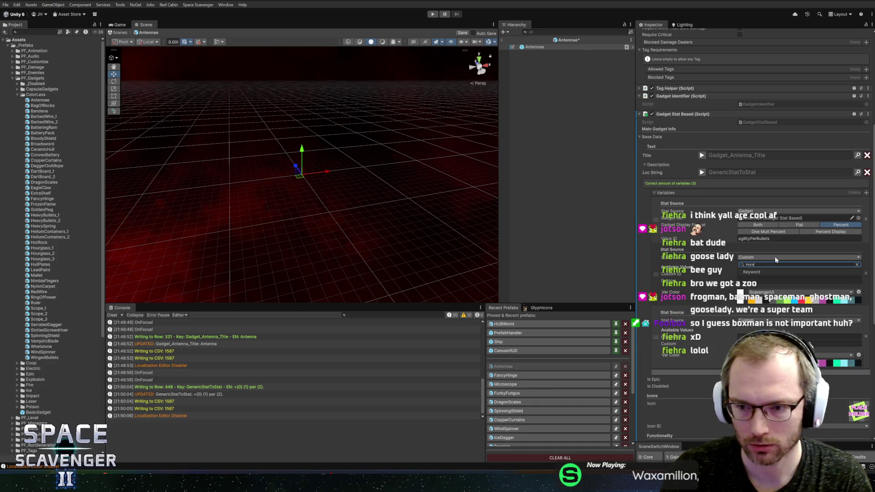
click(762, 270)
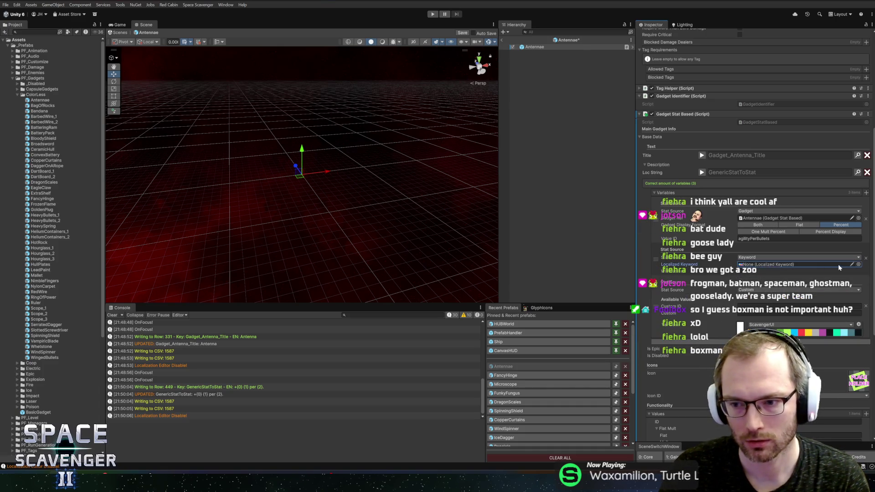
Step: Pick the Drone localized keyword for the second variable
click(858, 265)
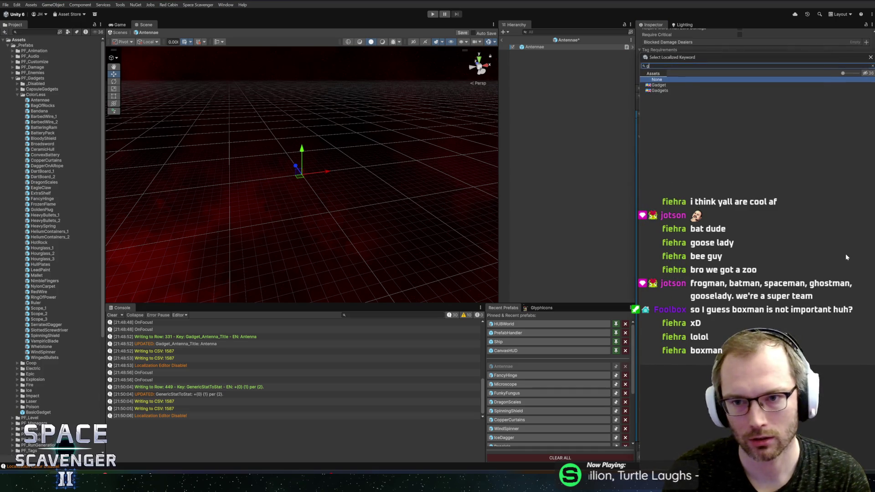
text(ron)
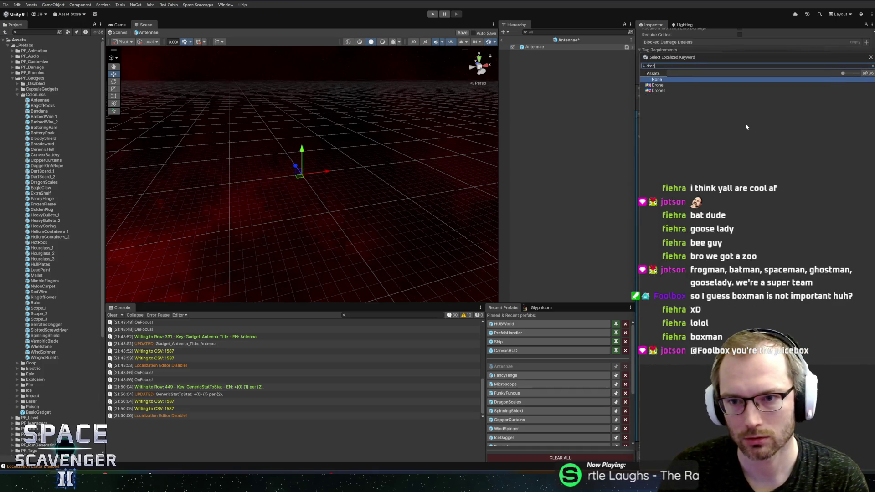
key(BackSpace)
key(BackSpace)
key(BackSpace)
text(ag)
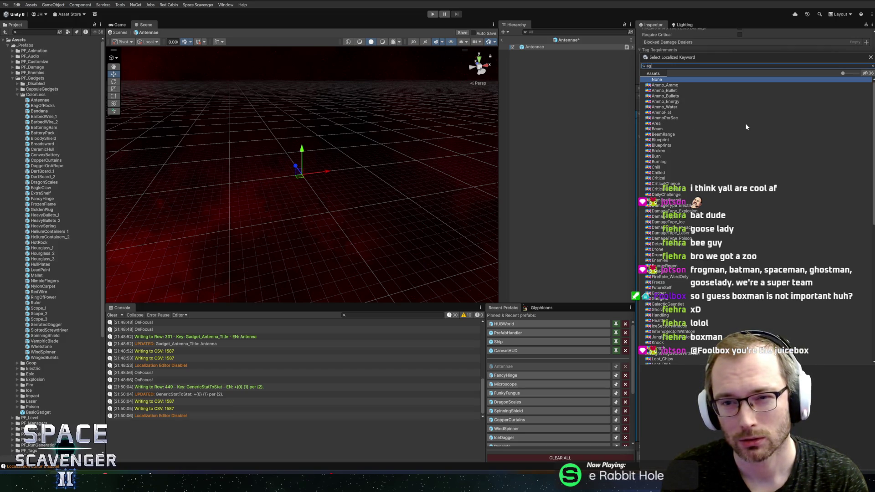
text(agili)
key(BackSpace)
key(BackSpace)
key(BackSpace)
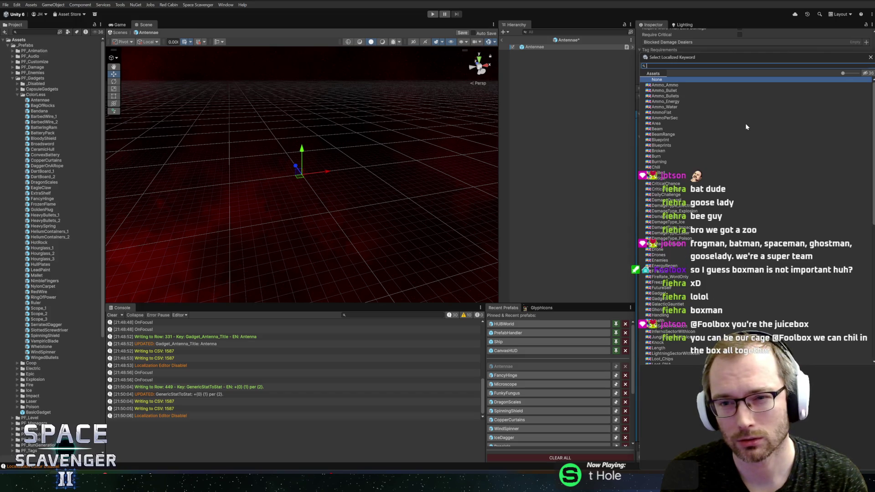
text(one)
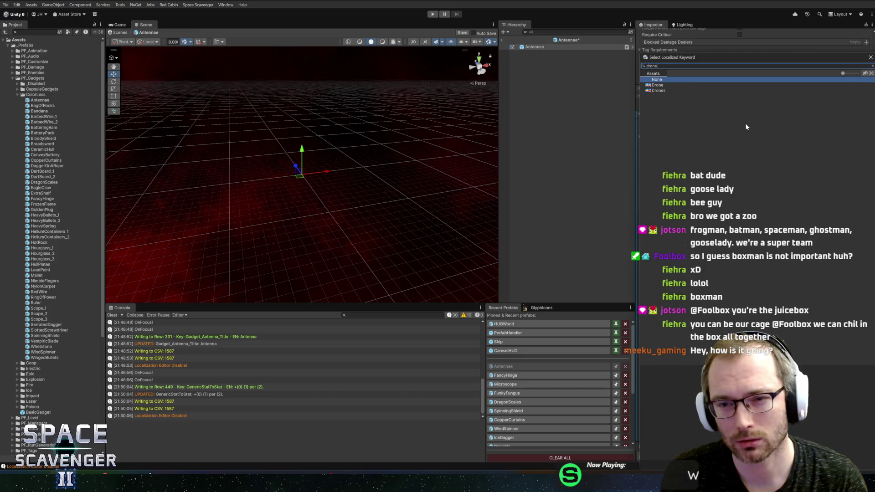
double_click(664, 87)
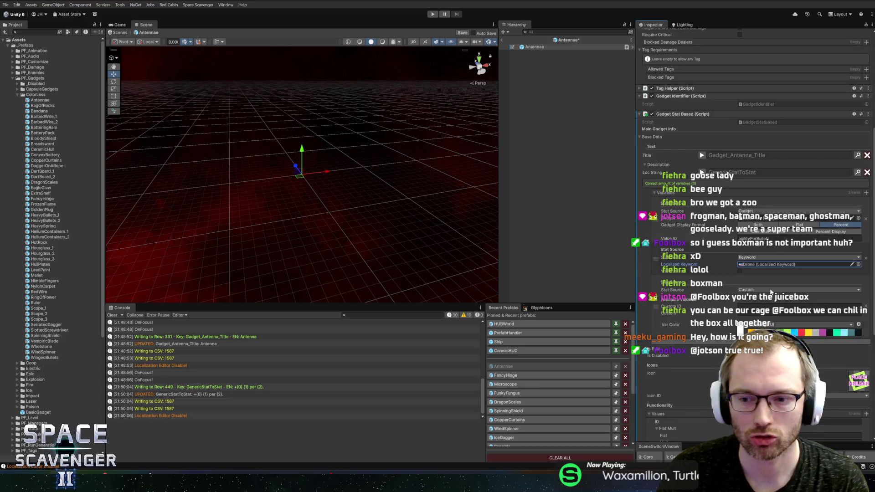
click(765, 290)
Step: Set the third variable's stat source to Keyword with the Ammo_Bullets localized keyword
click(765, 291)
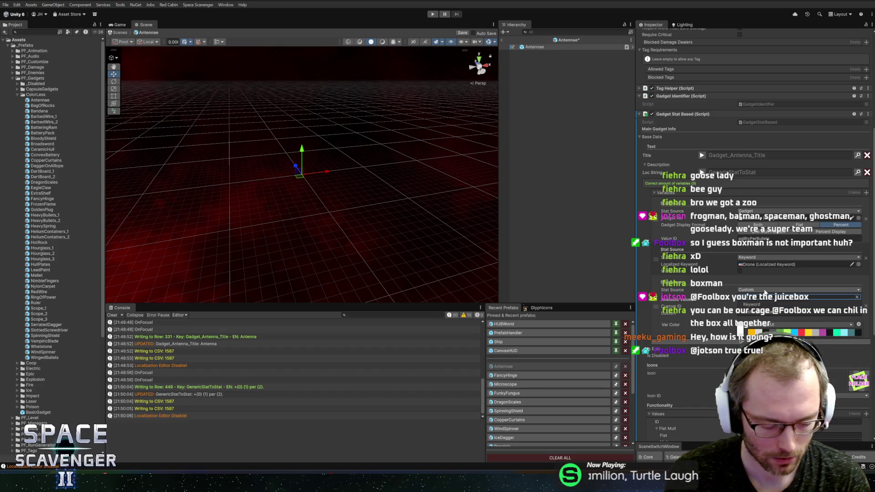
click(765, 290)
click(770, 305)
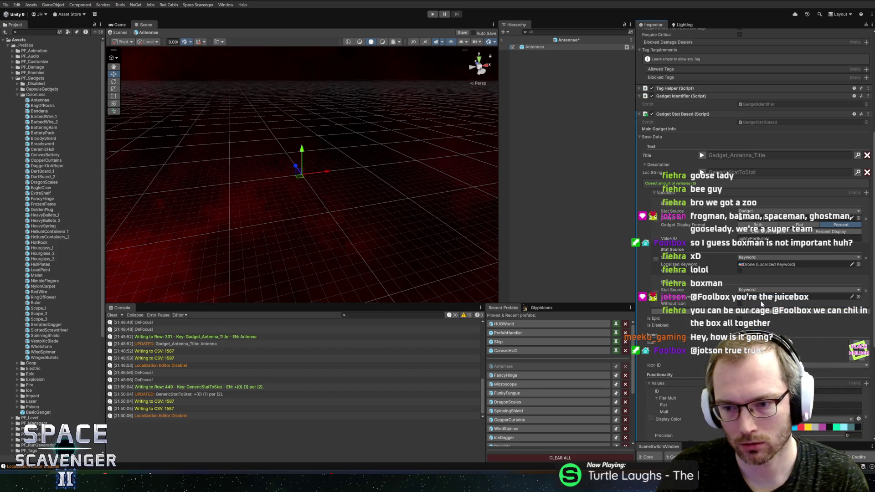
click(859, 297)
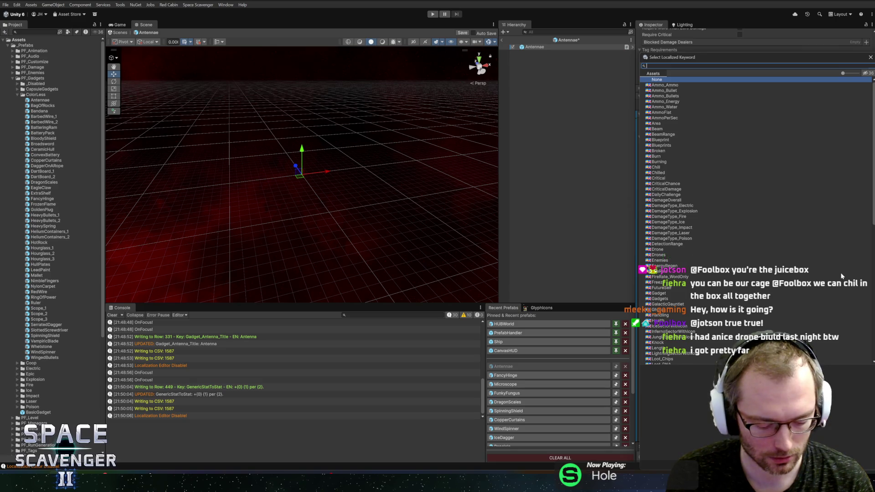
text(bullet)
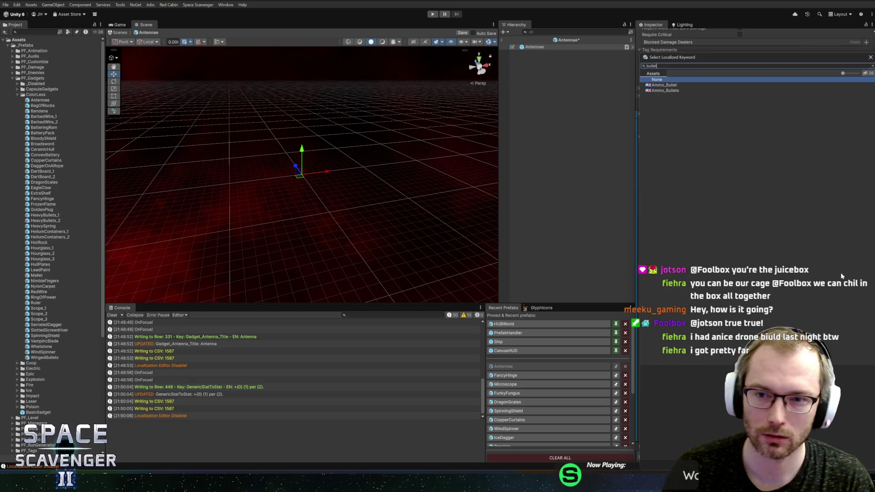
double_click(669, 90)
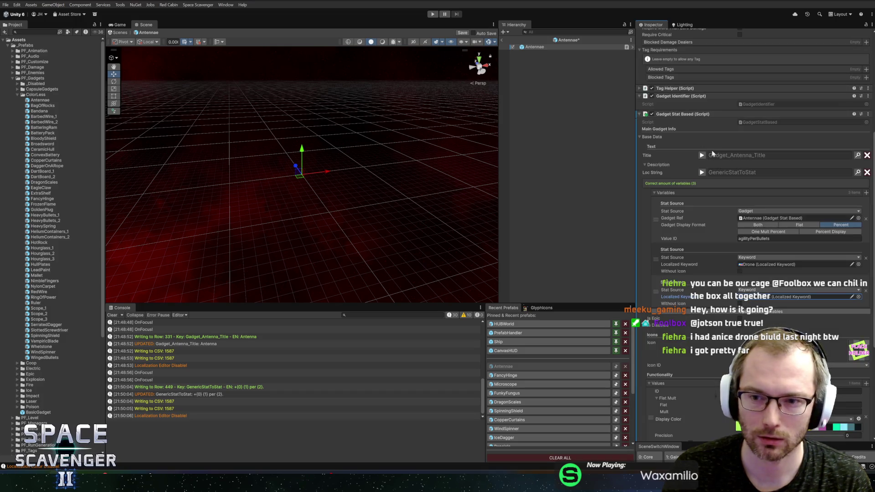
click(856, 172)
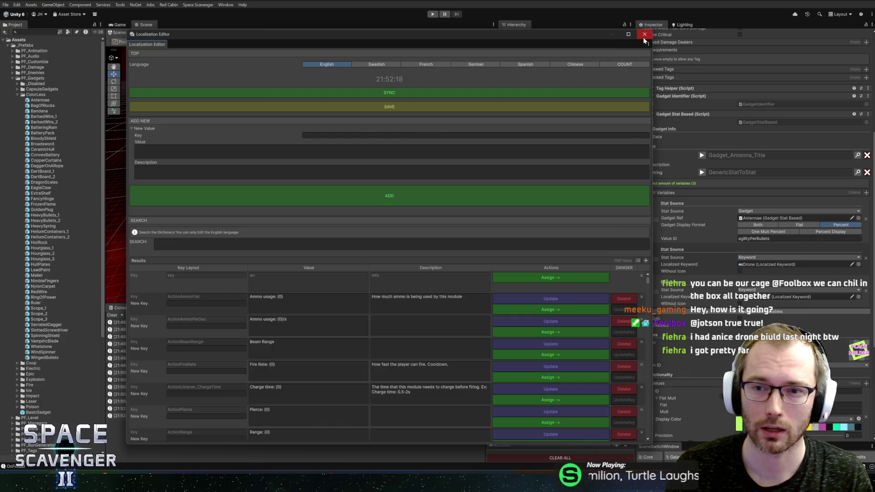
click(644, 34)
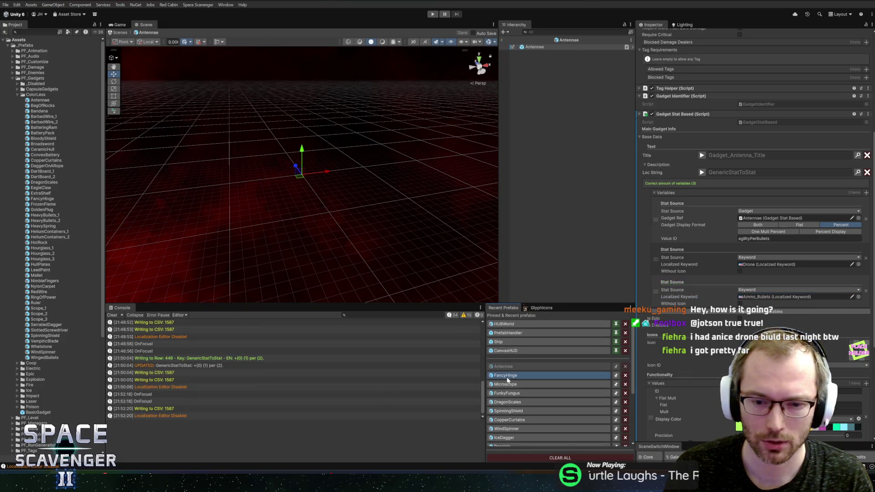
click(507, 379)
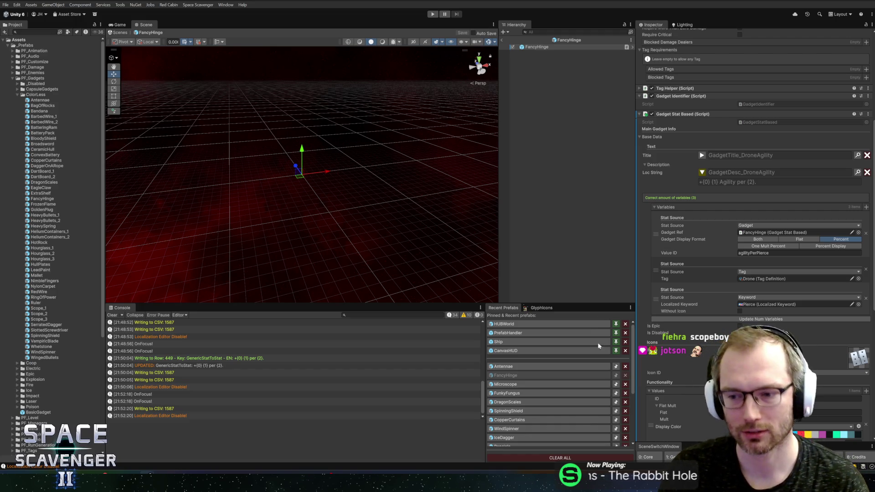
click(519, 366)
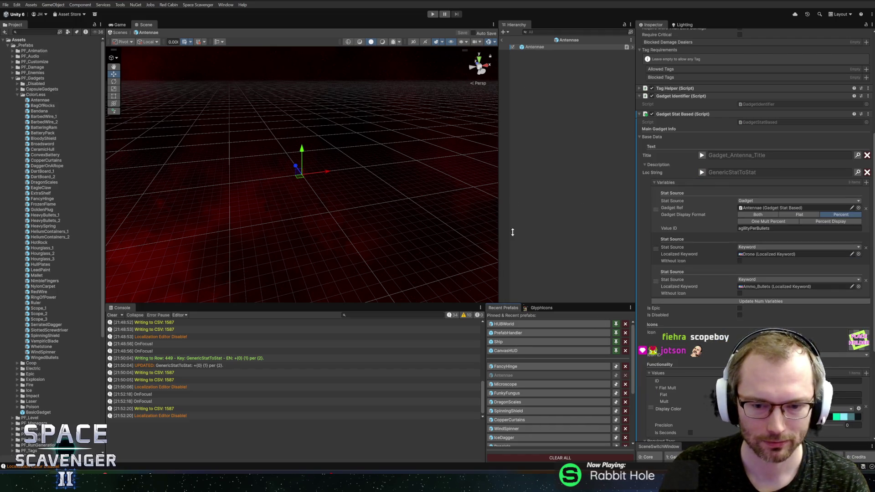
scroll(743, 280, down, 2)
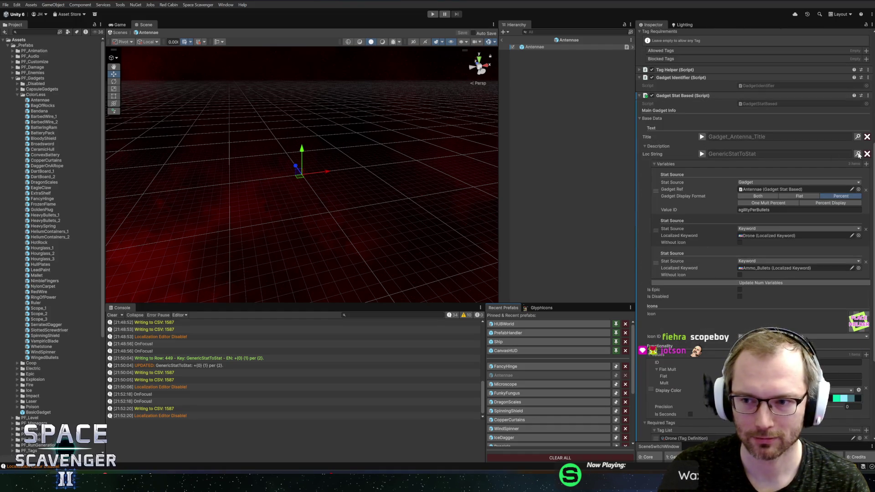
Step: Search the localization entries for existing drone and agility keys
click(857, 154)
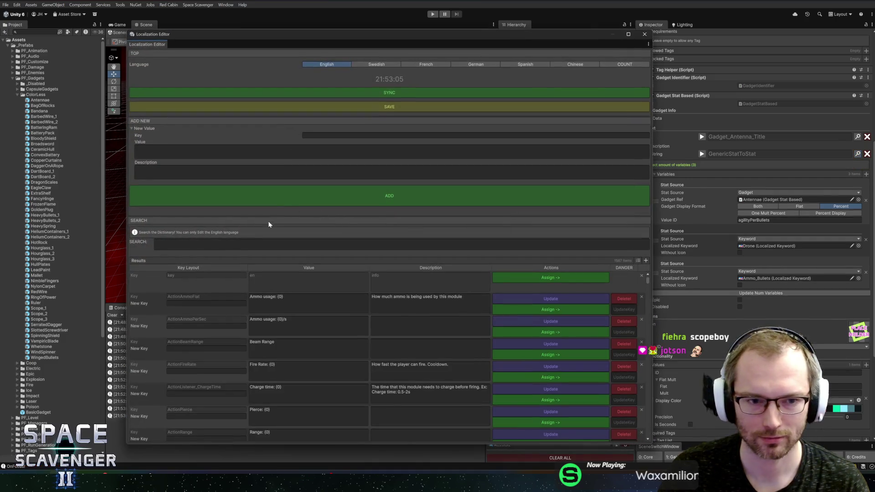
click(265, 243)
text(d)
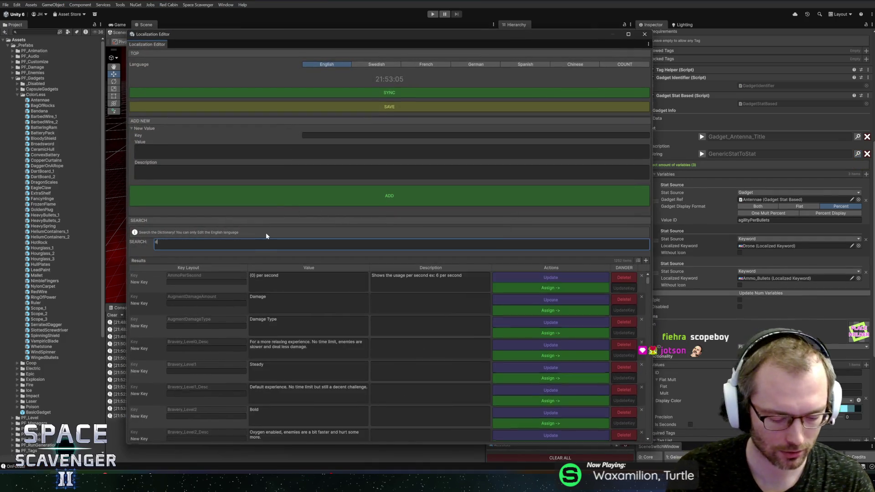
text(rones)
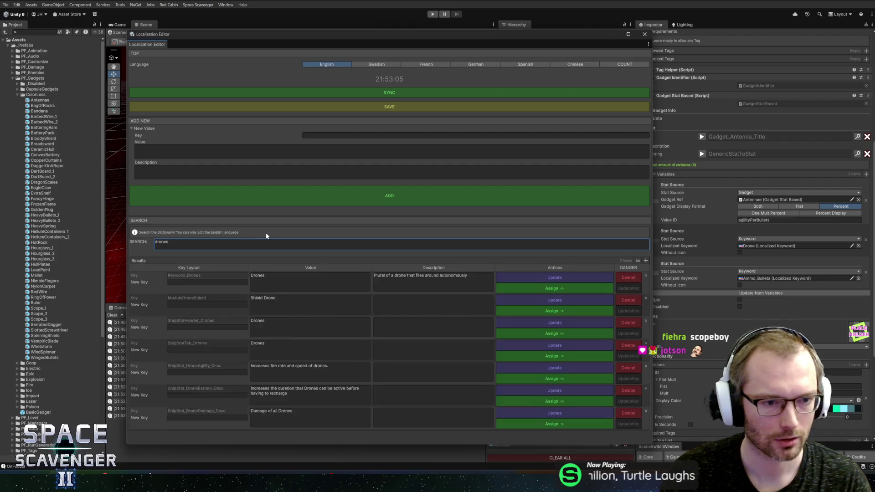
key(BackSpace)
text(ag)
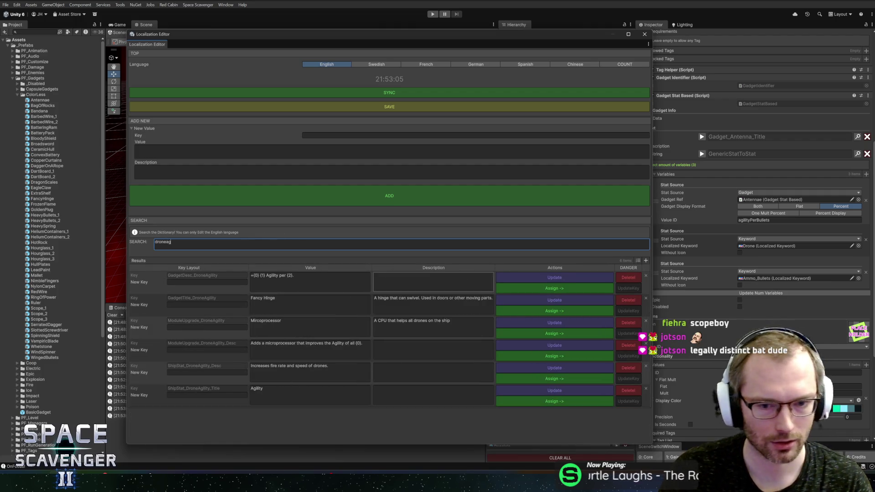
click(644, 34)
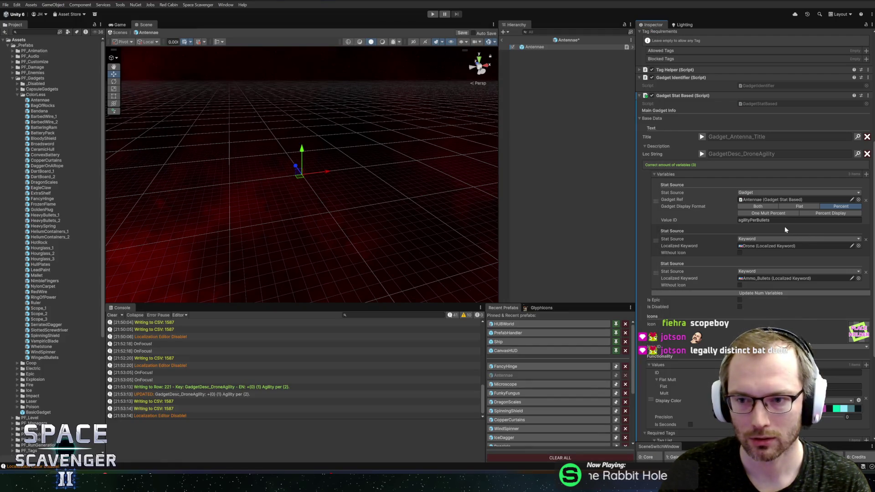
click(857, 154)
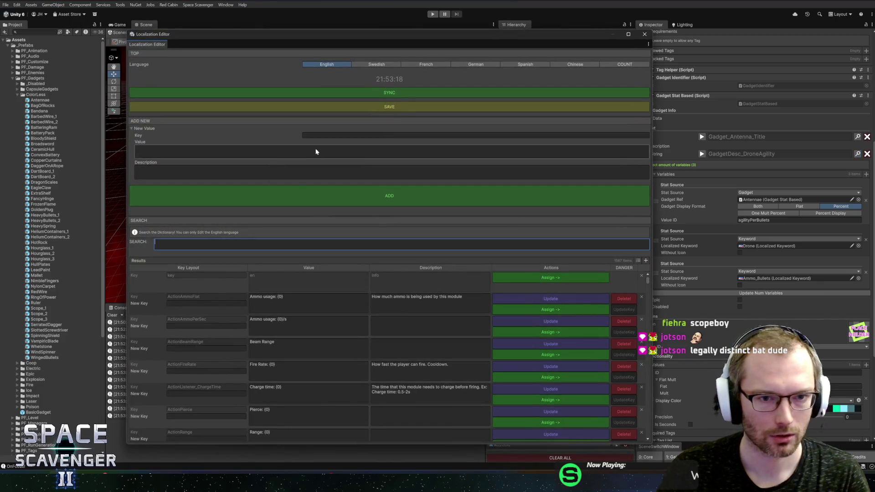
Step: Add Gadget_Antenna_Desc with value "+{0} {1} per {2}" and assign it as the description
click(318, 135)
text(GaDG)
key(BackSpace)
key(BackSpace)
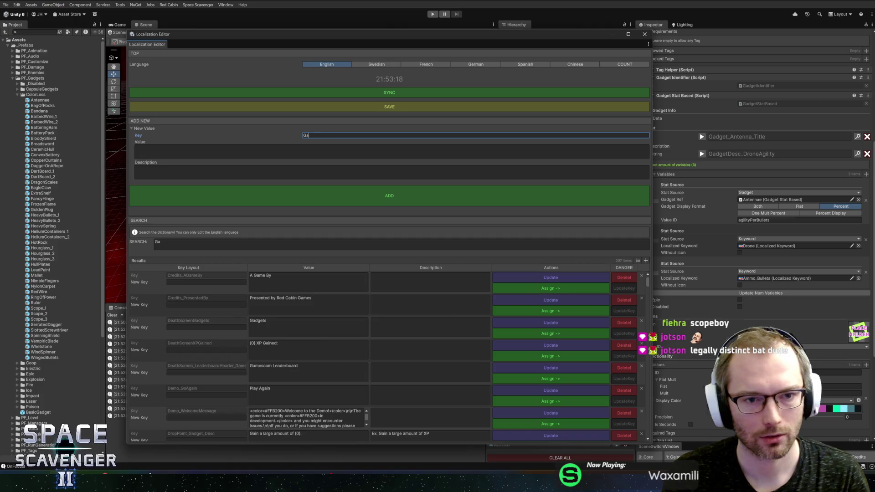
text(dget_Ante)
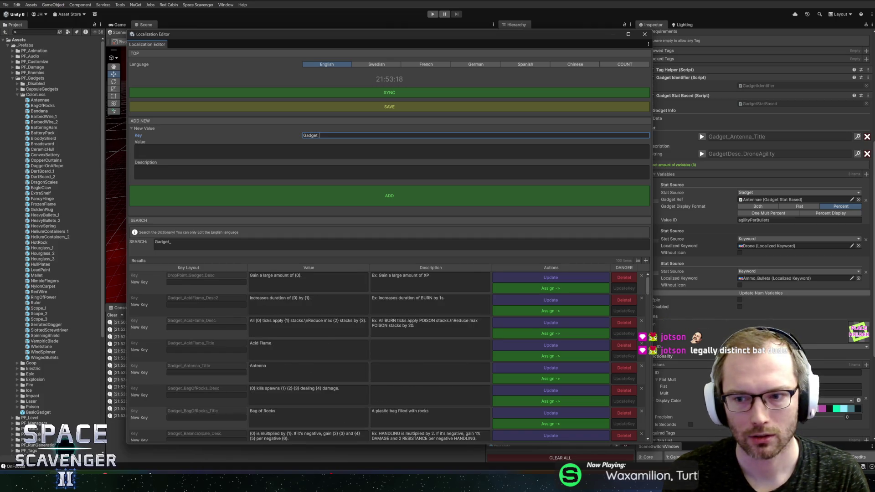
text(nna)
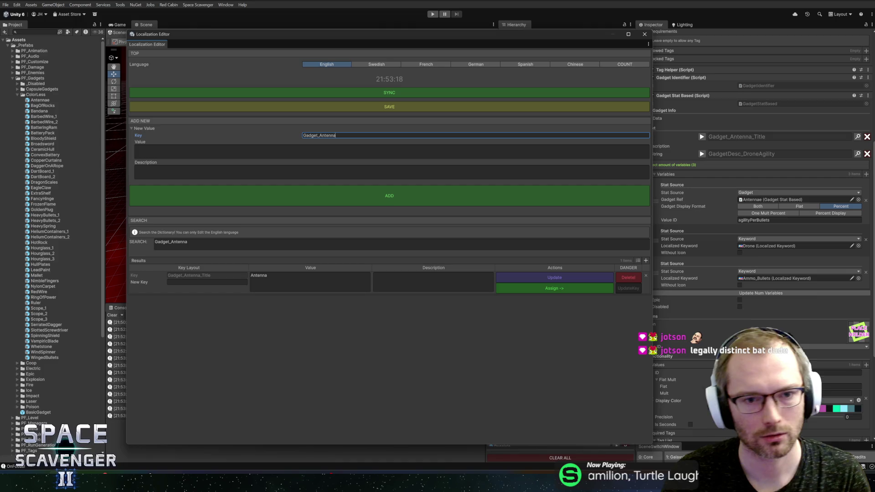
text(_Desc)
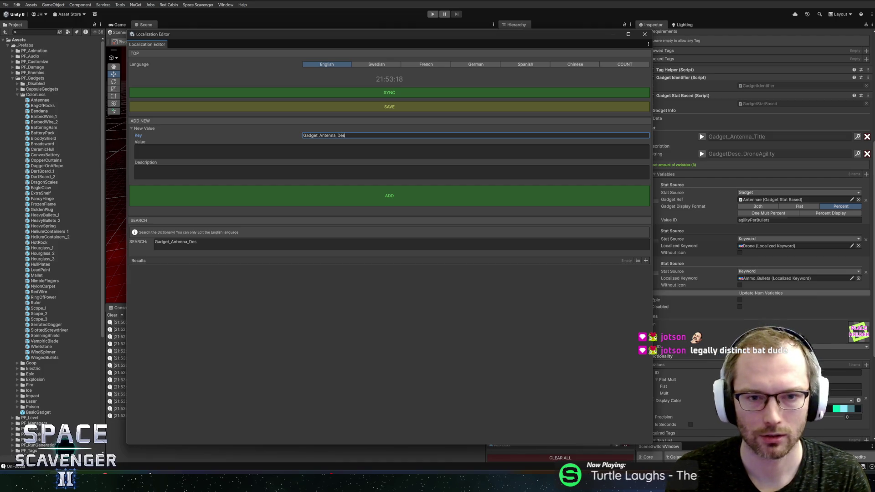
key(Tab)
text({0)
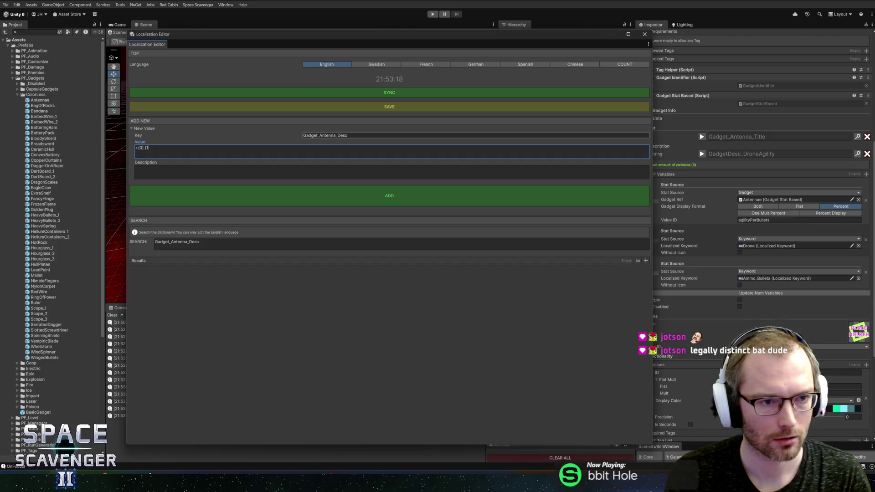
text(per {2)
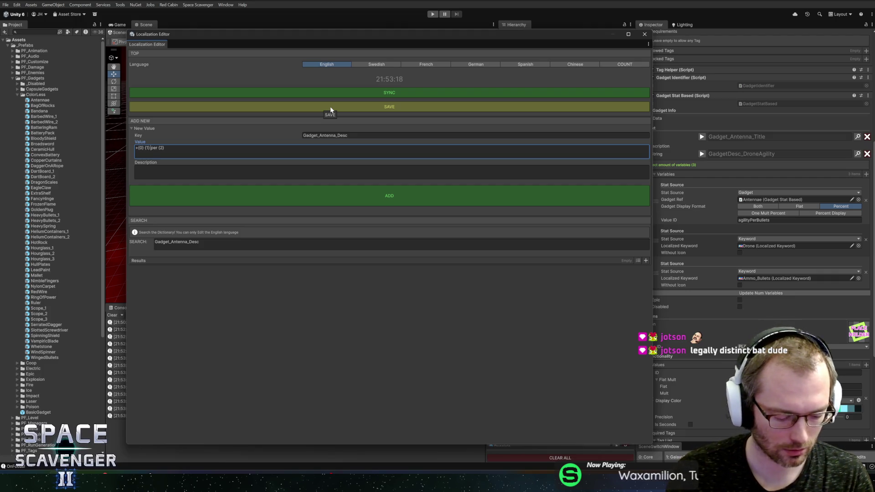
text(Agility)
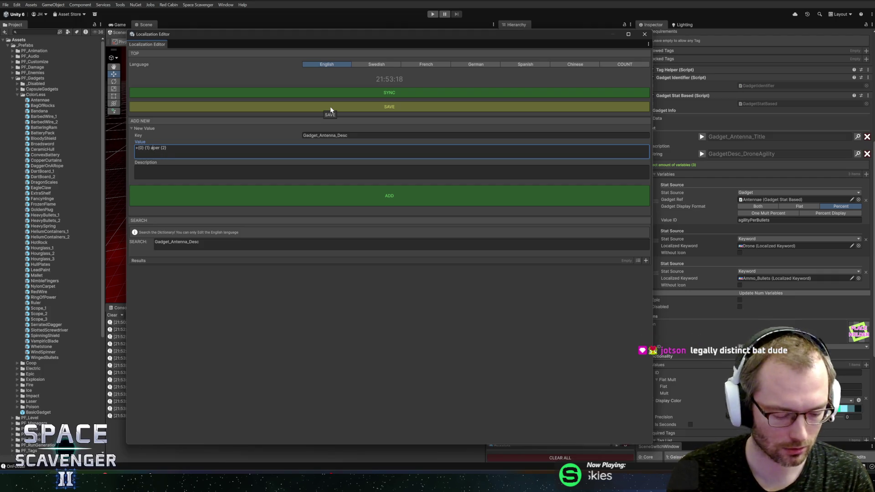
key(BackSpace)
key(BackSpace)
key(BackSpace)
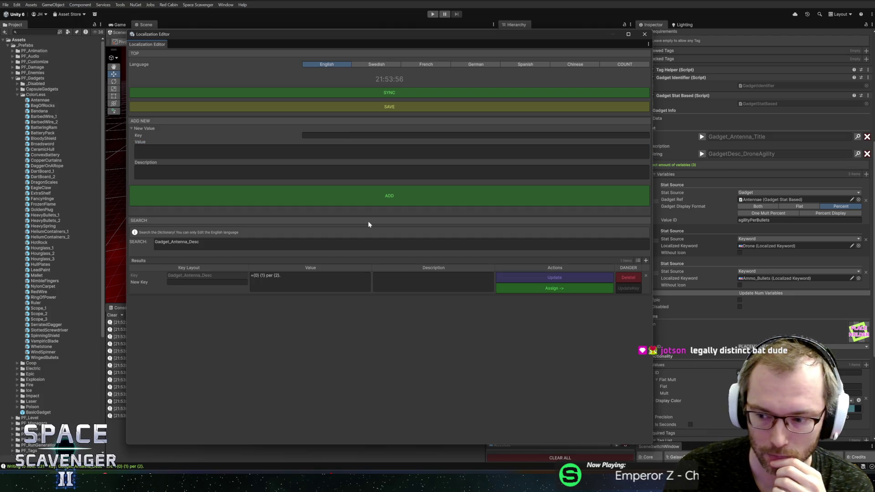
click(315, 274)
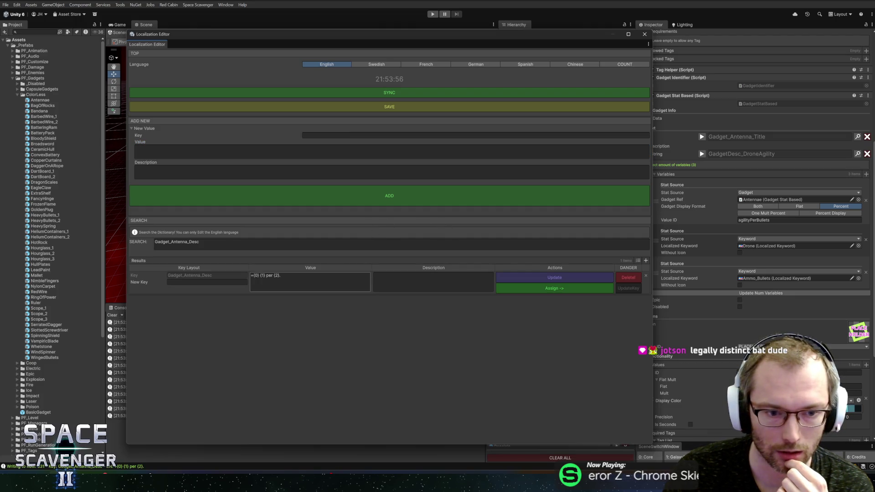
click(502, 288)
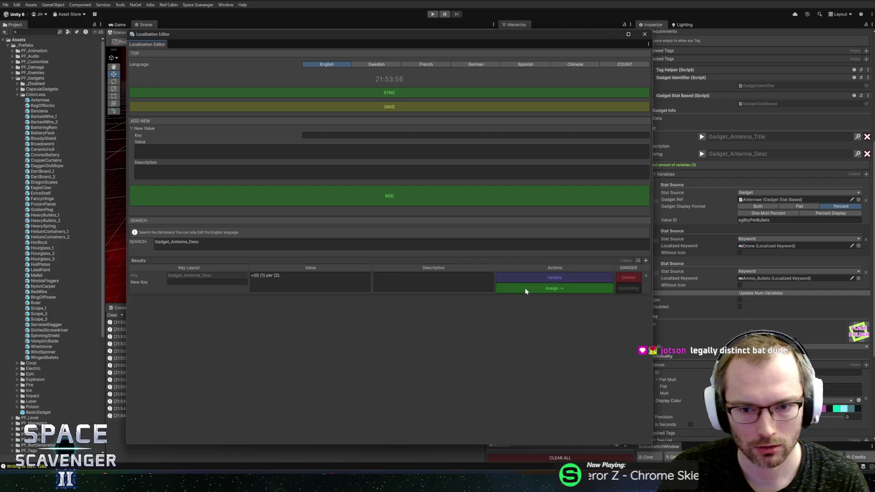
Step: Rename the duplicated Drone 1 keyword asset to DroneAgility
click(645, 34)
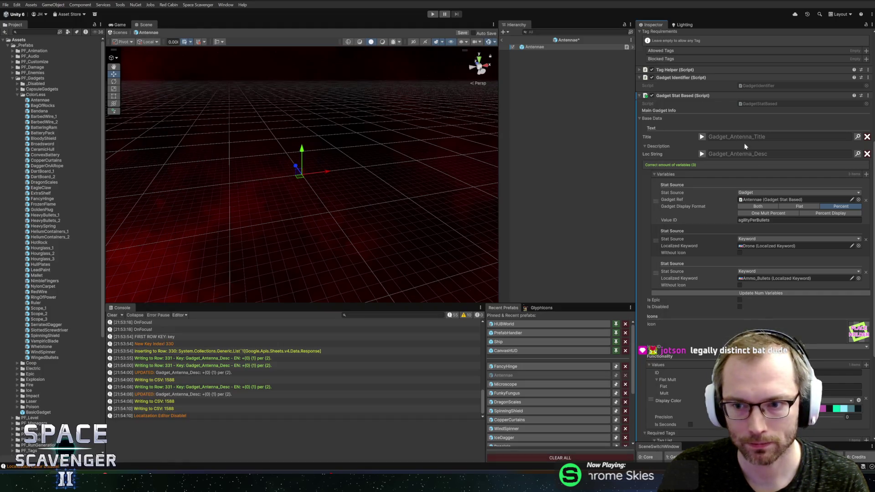
click(770, 245)
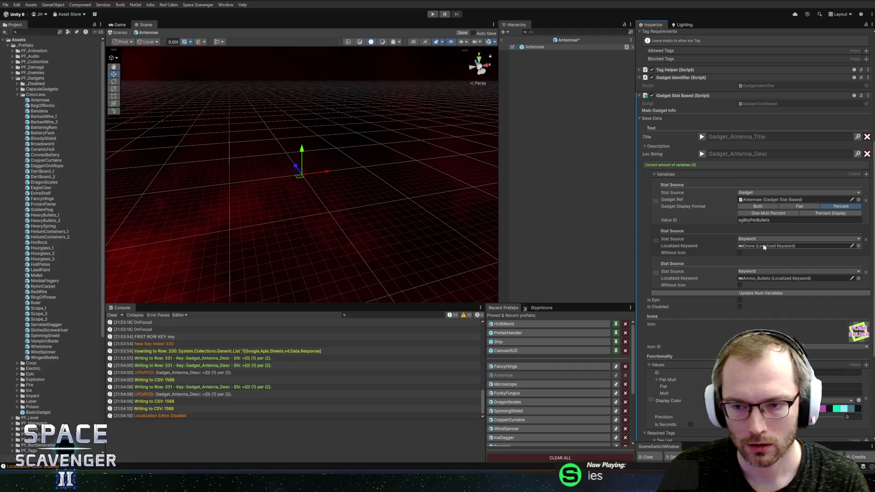
scroll(54, 323, down, 5)
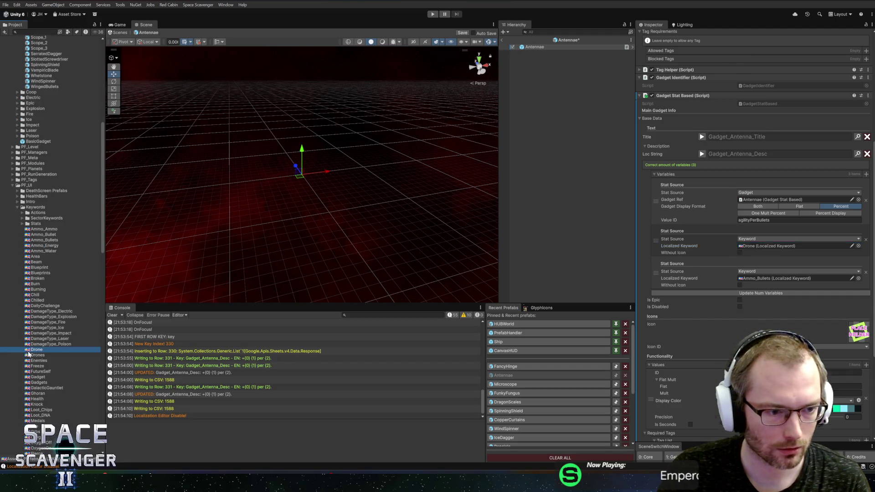
click(43, 349)
click(79, 349)
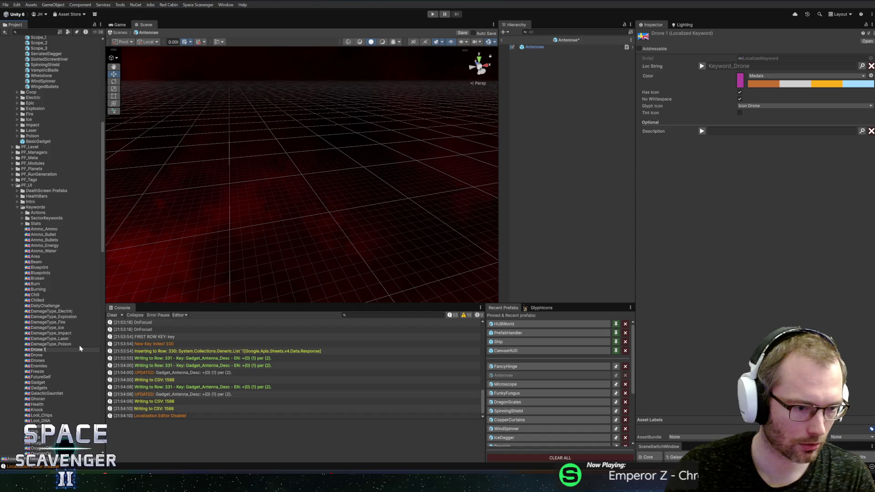
text(Agility)
key(Return)
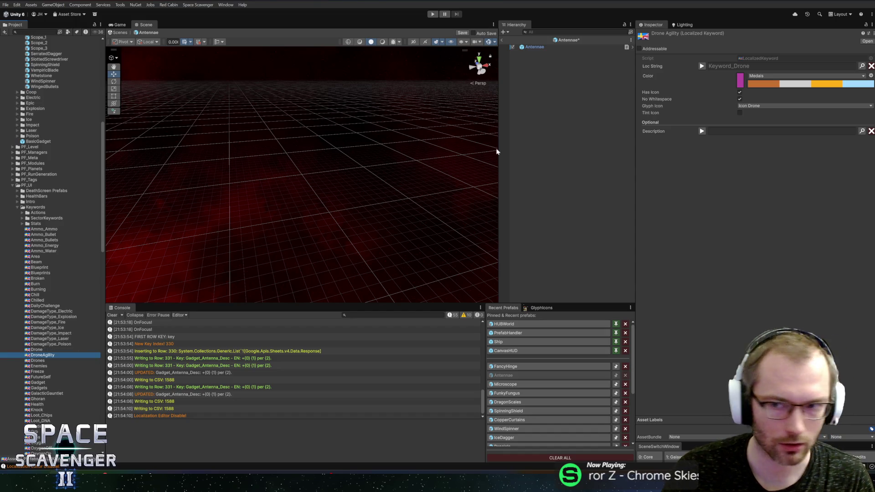
click(852, 72)
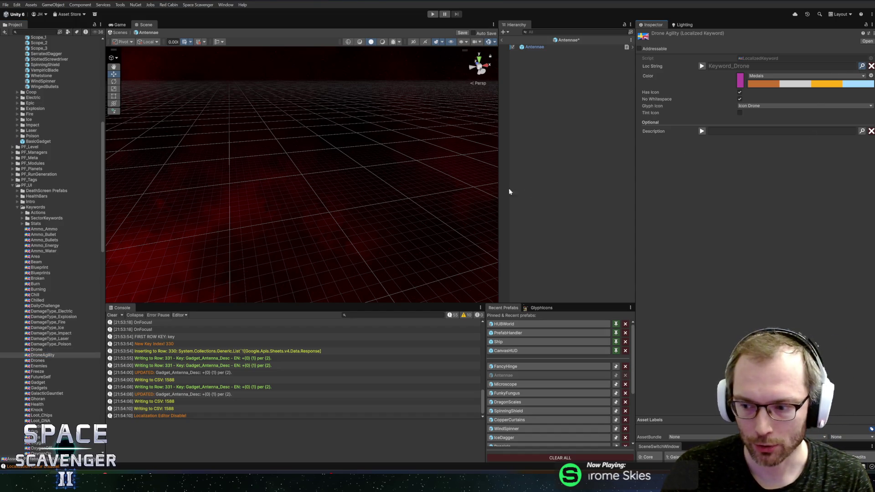
Step: Search the Localization Editor for existing drone and agility entries
key(ctrl+l)
text(d)
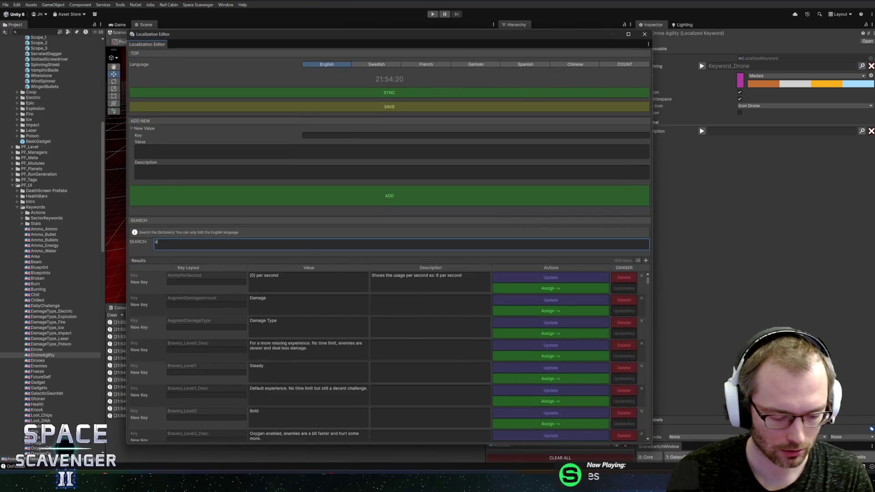
text(rone)
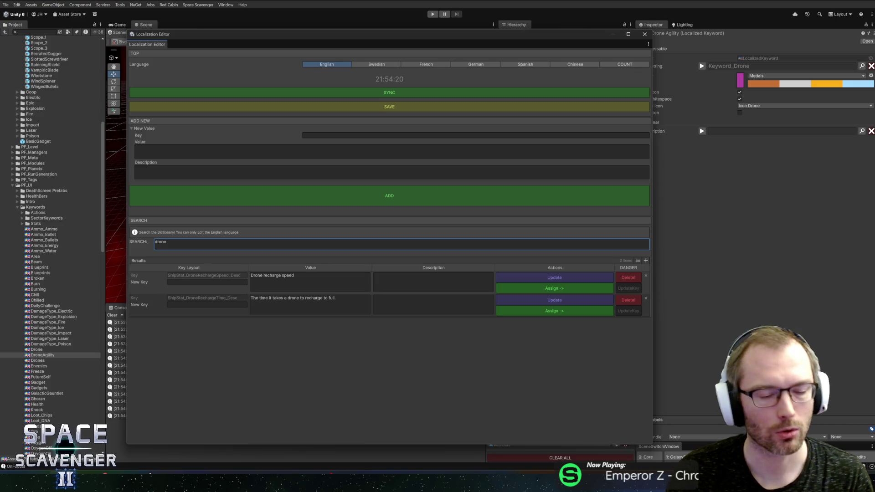
key(BackSpace)
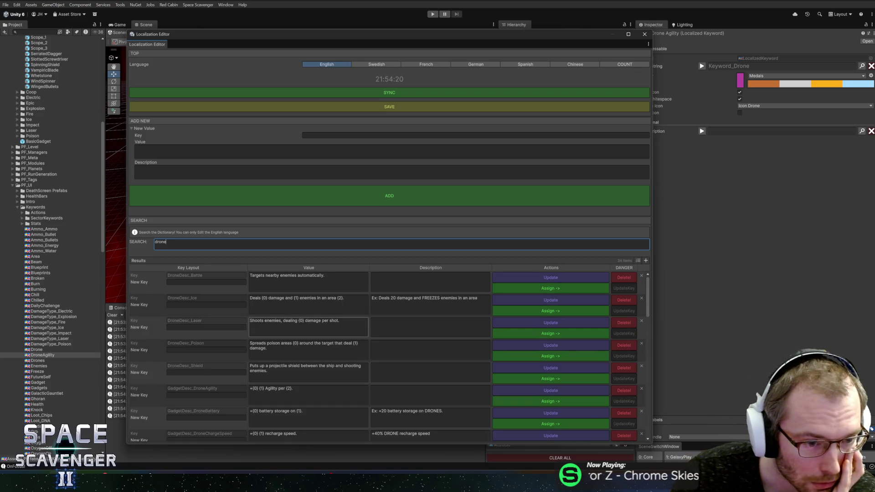
scroll(308, 335, down, 5)
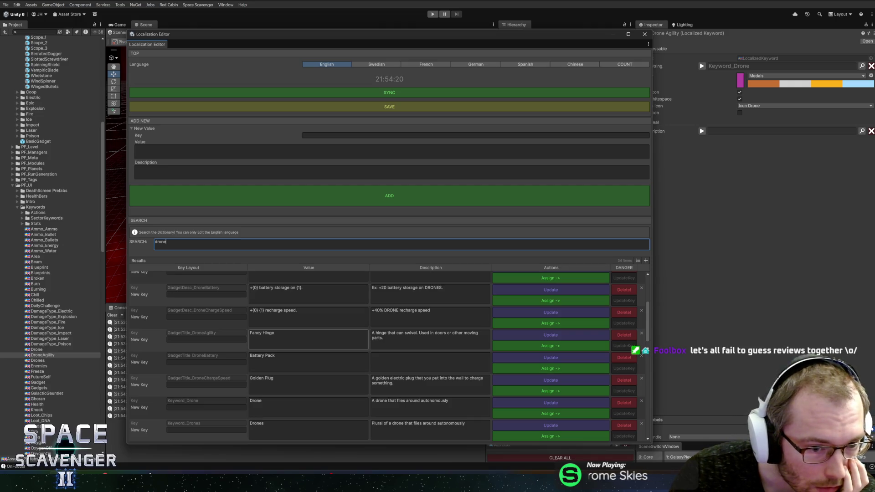
key(ctrl+a)
text(agility)
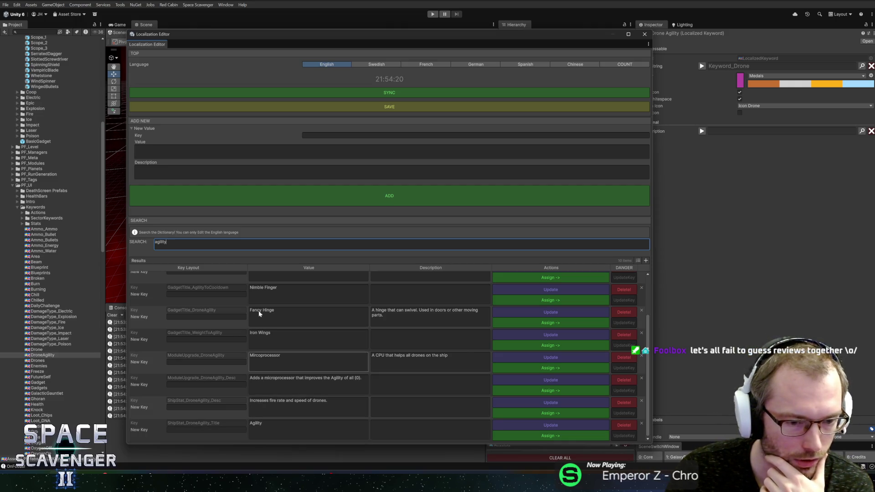
Step: Add the entry Keyword_DroneAgility with value "Drone Agility"
click(335, 136)
text(K)
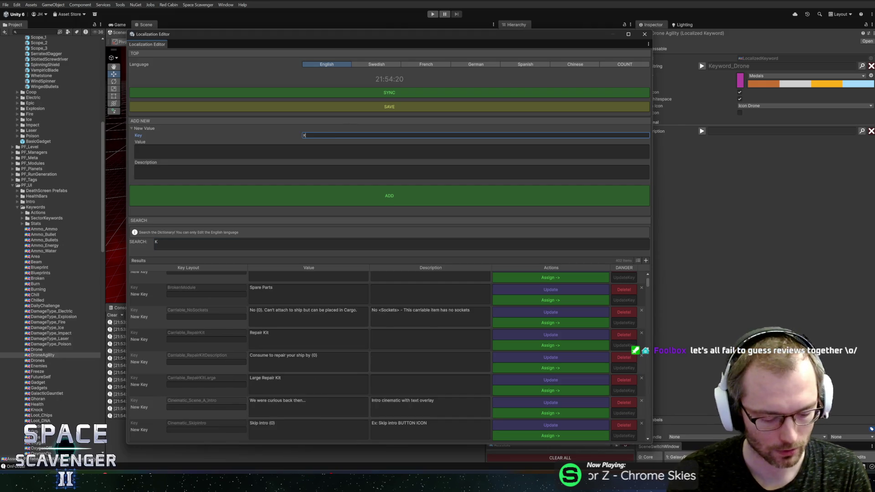
text(eyword_Dron)
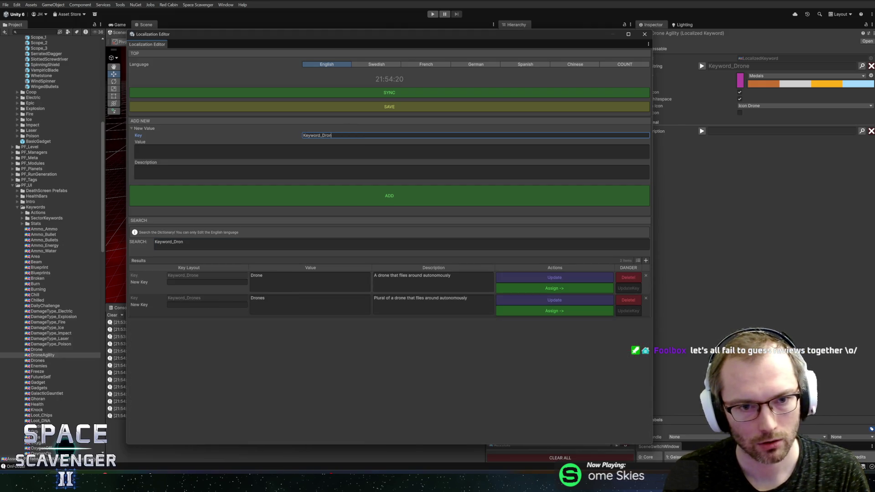
text(Ah)
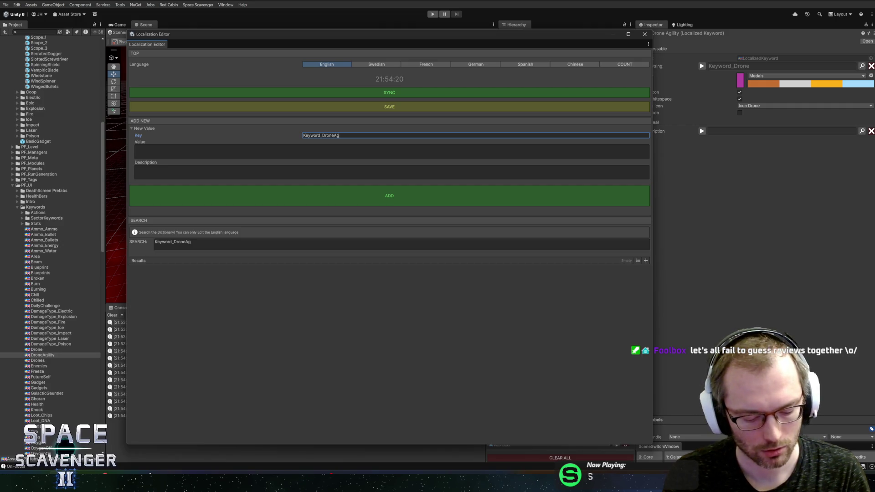
text(ility)
click(135, 148)
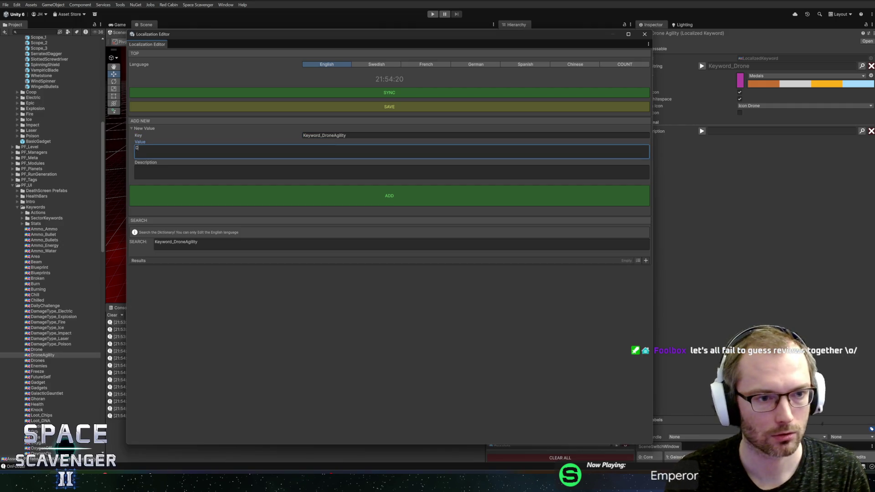
text(rone A)
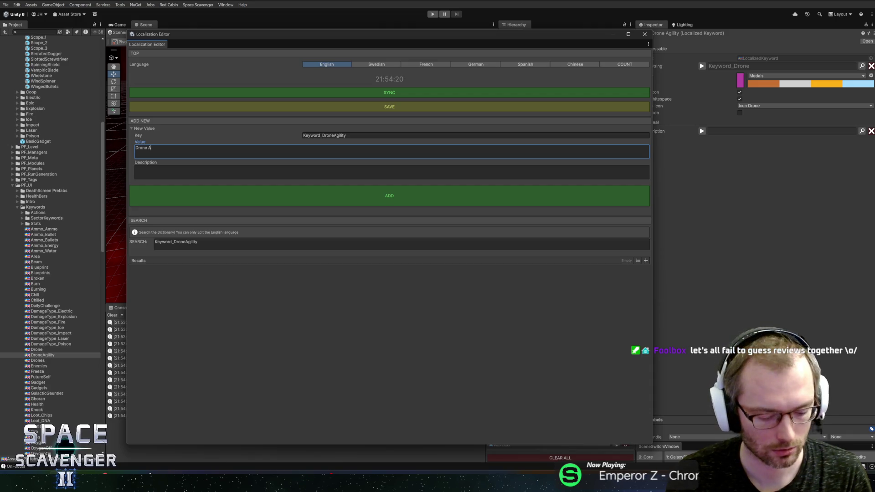
text(gility)
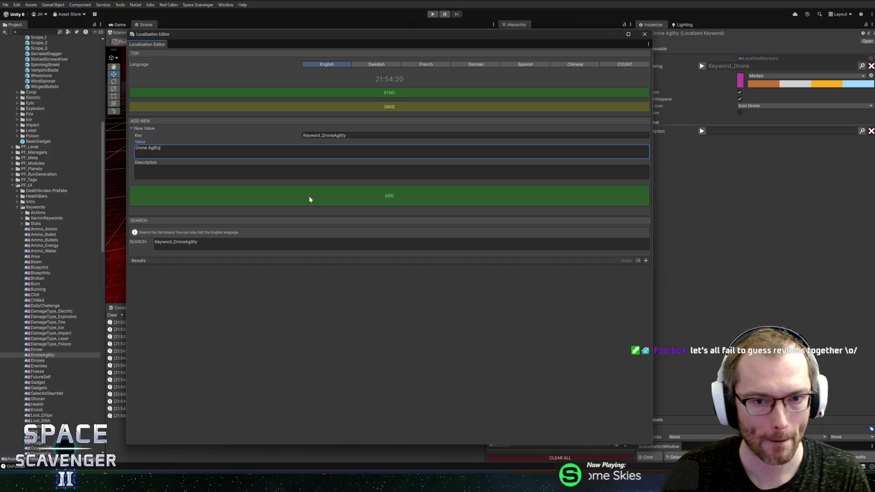
click(309, 199)
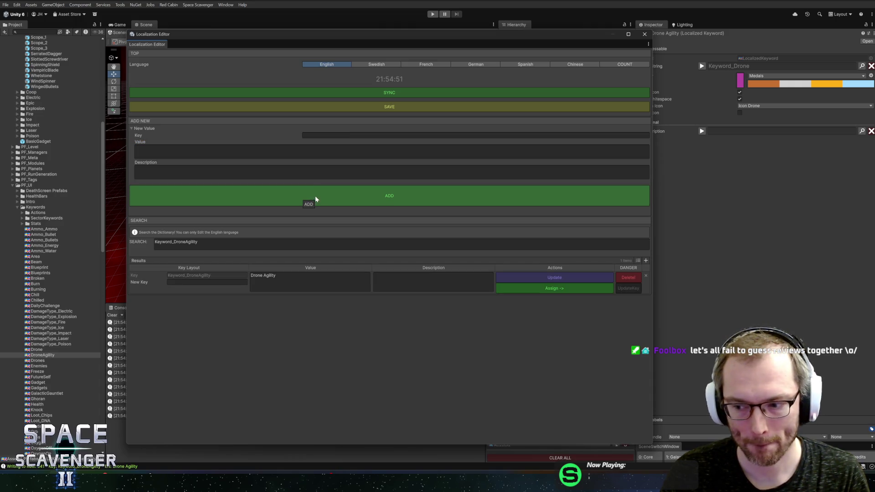
click(644, 34)
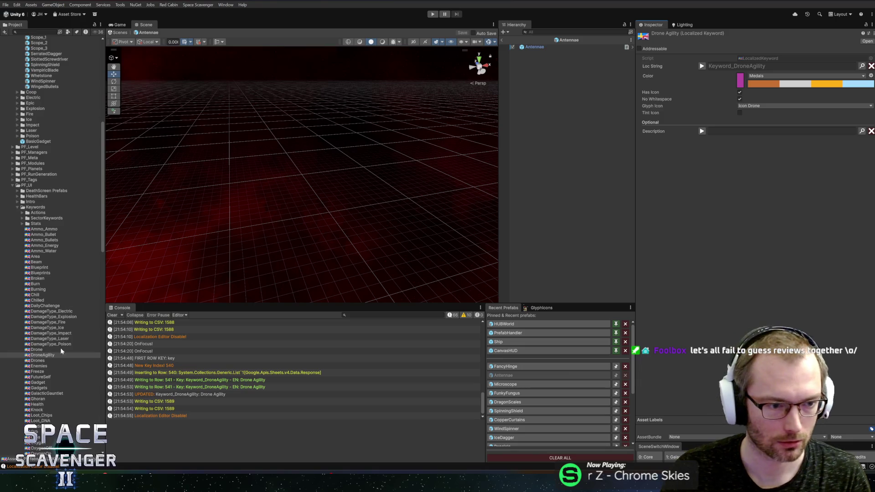
Step: In the Antennae prefab, replace the Drone keyword slot with DroneAgility
click(511, 367)
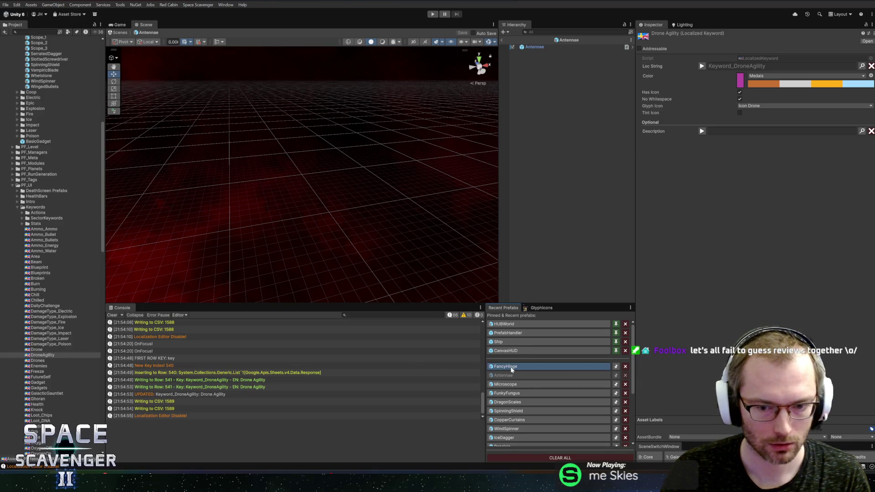
click(512, 366)
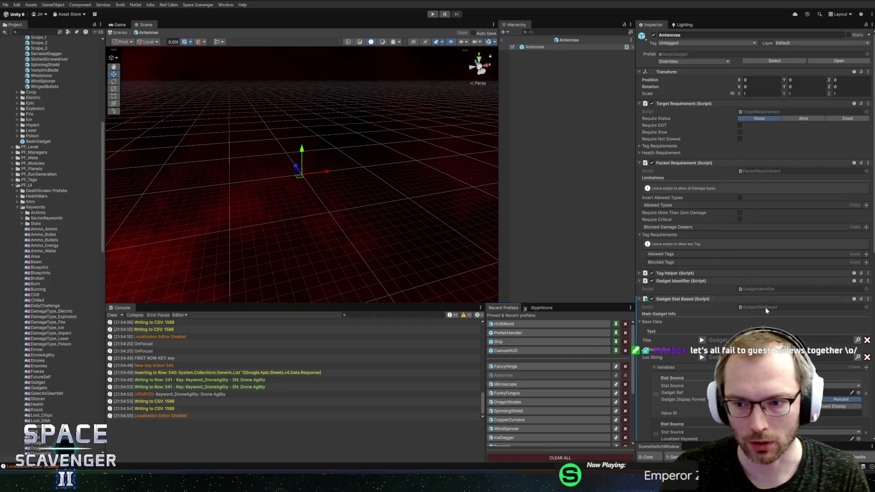
scroll(766, 310, down, 3)
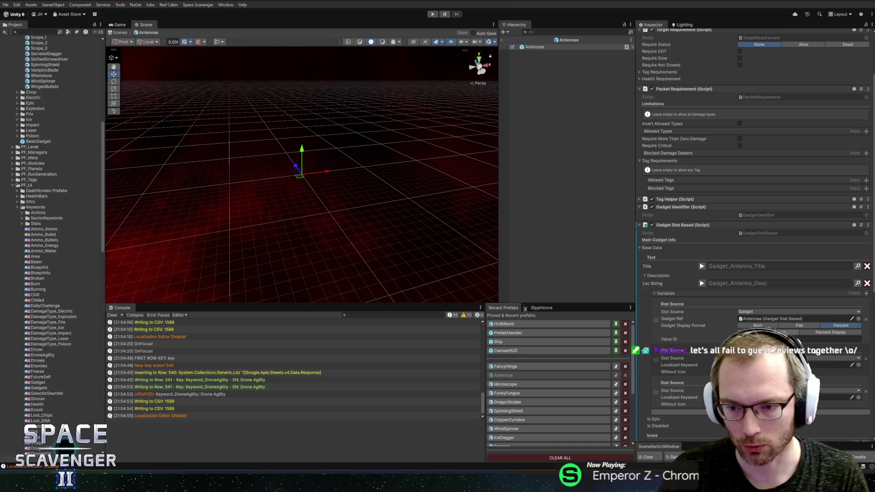
scroll(830, 341, down, 3)
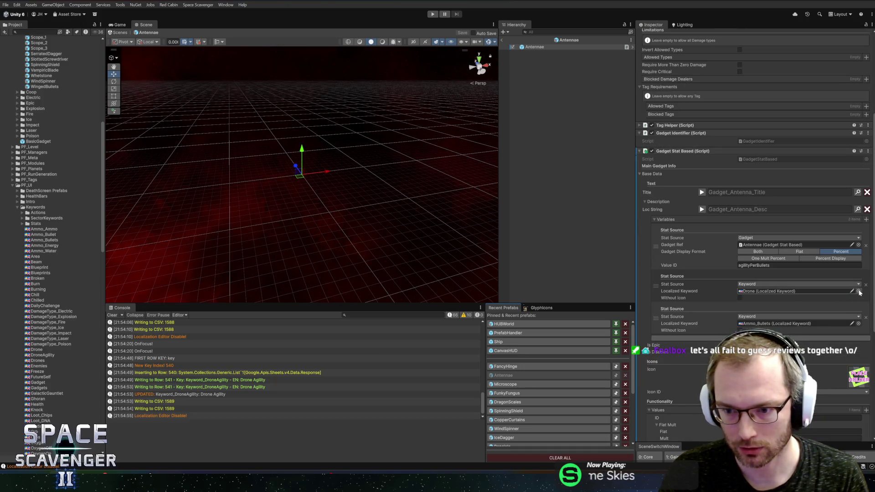
click(859, 291)
double_click(672, 229)
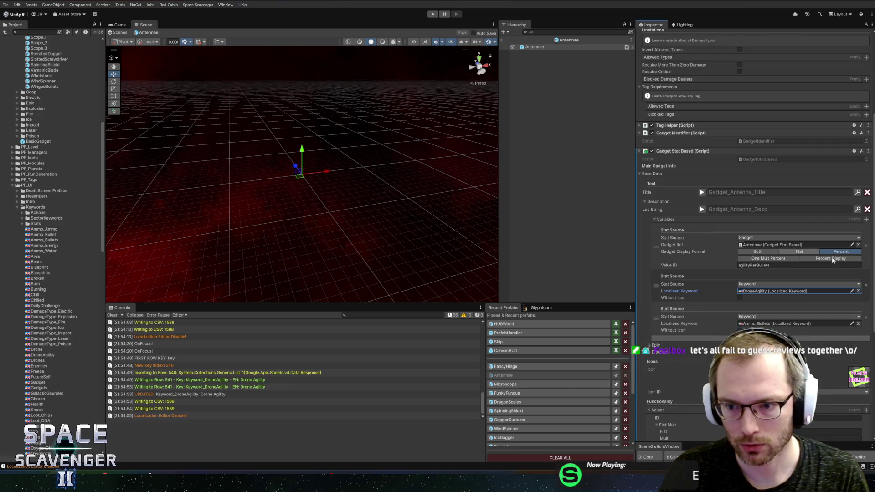
Step: Check the Antenna prefab, return to the Core scene, and enter Play mode
click(502, 40)
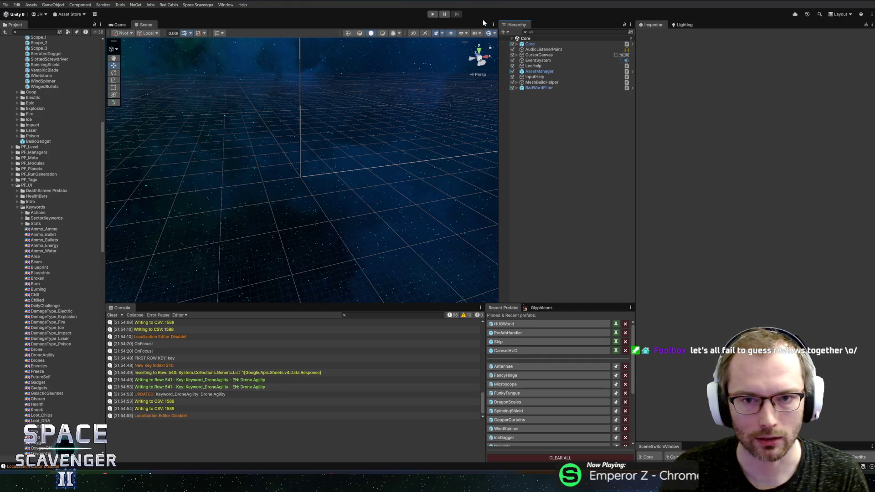
click(519, 367)
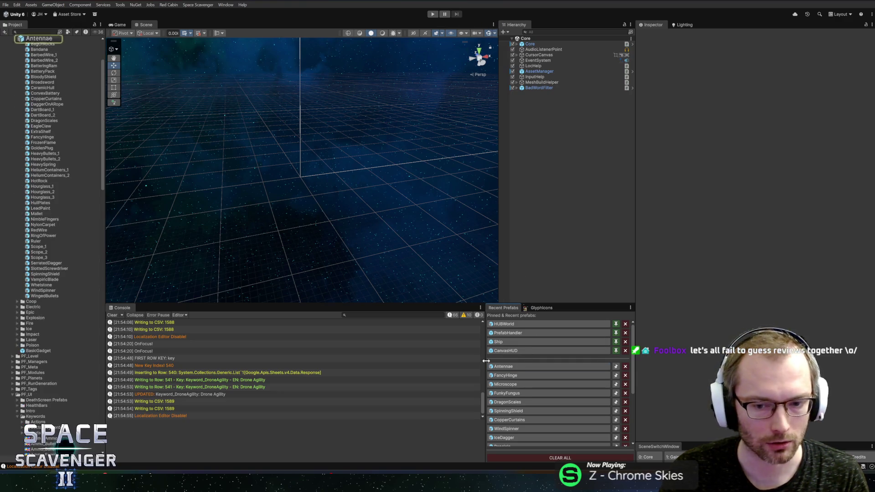
scroll(47, 134, up, 3)
click(36, 100)
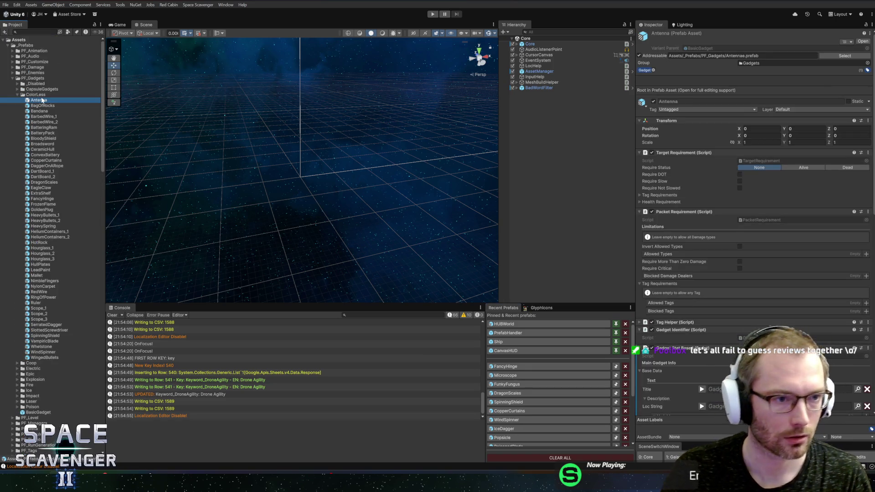
double_click(28, 102)
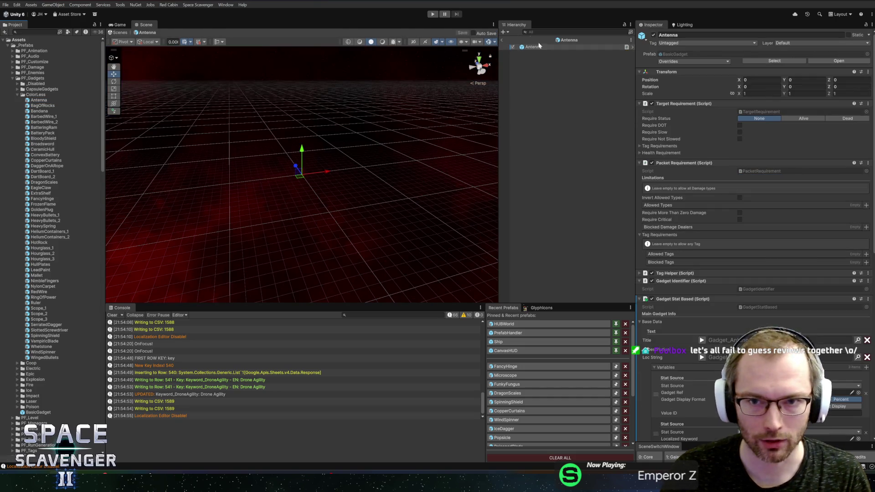
click(502, 40)
click(432, 15)
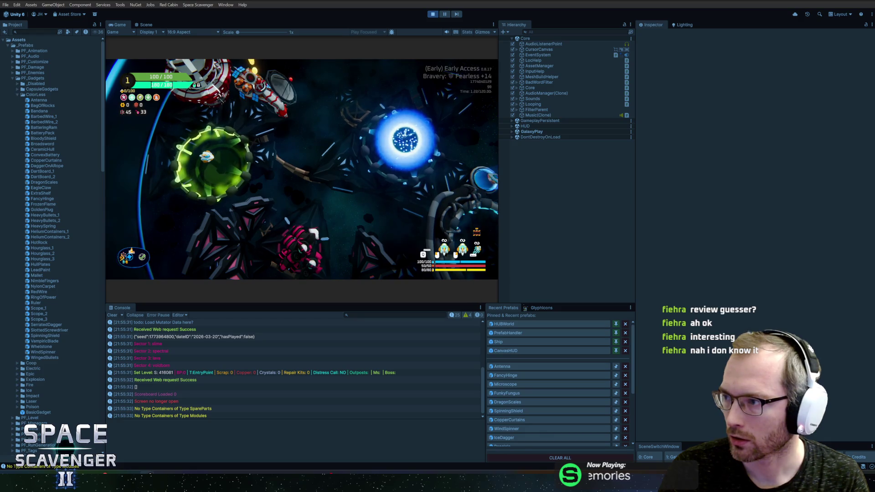
Step: Add the Antenna gadget with the debug console command 'gadget add', then pause play
key(grave)
text(ga)
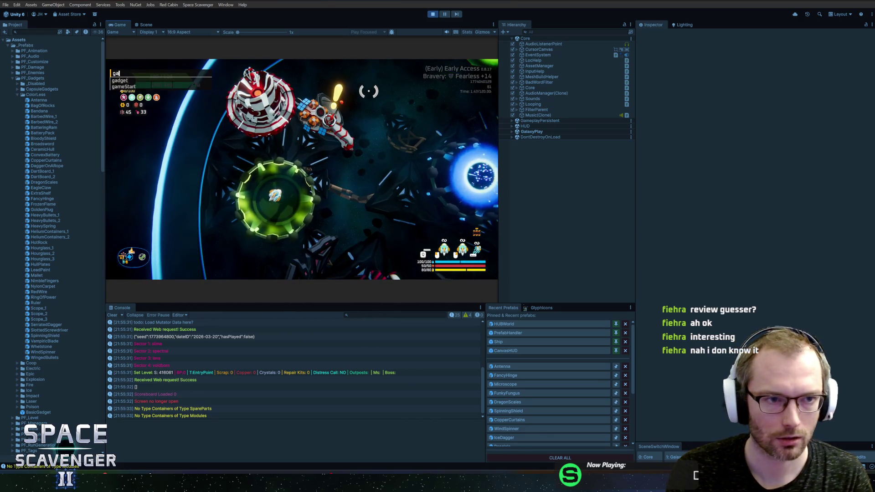
text(dget add an)
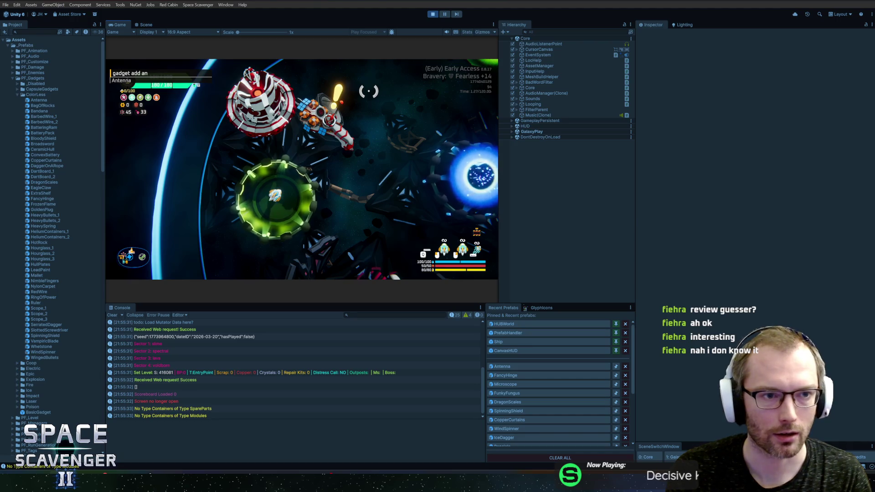
key(Tab)
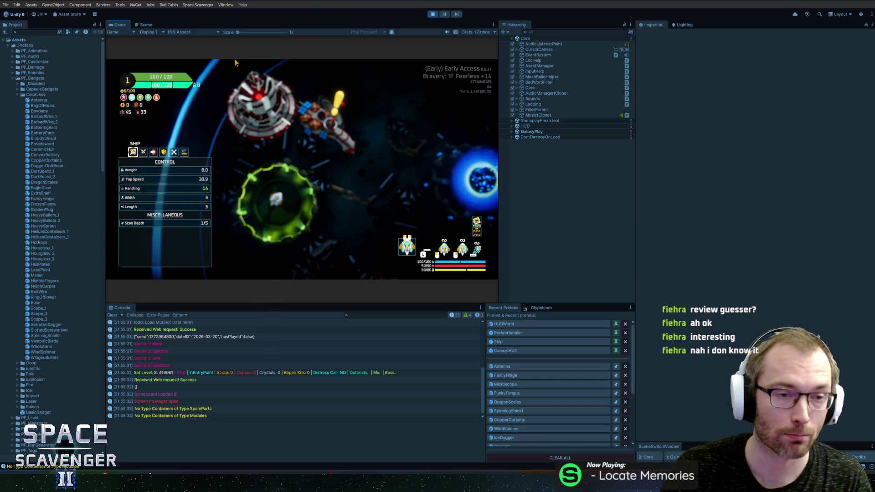
key(ctrl+shift+p)
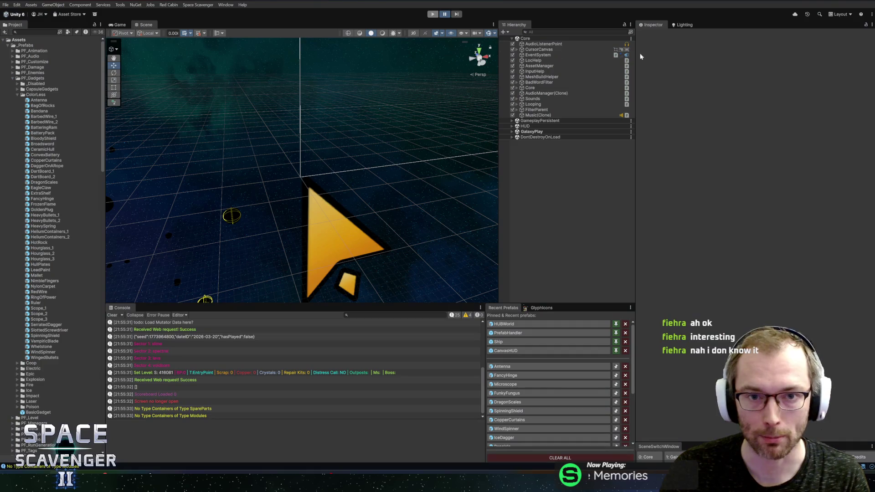
Step: Exit Play mode in Unity and switch to the browser on the Time of Fury Steam page
key(ctrl+p)
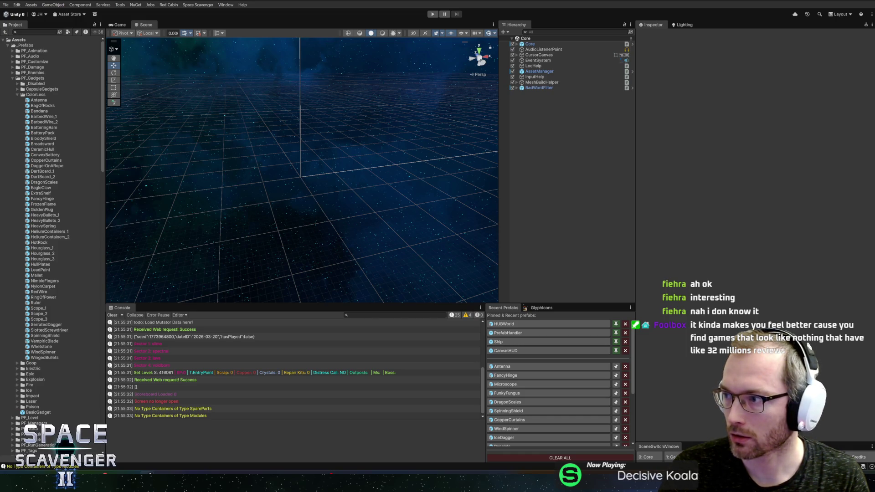
key(alt+Tab)
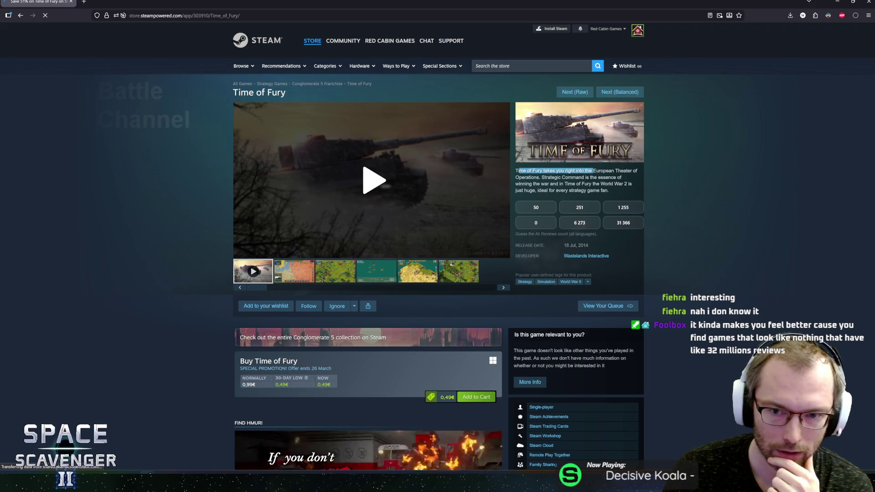
Step: Highlight part of the Time of Fury description, then clear the selection
drag(593, 172, 582, 178)
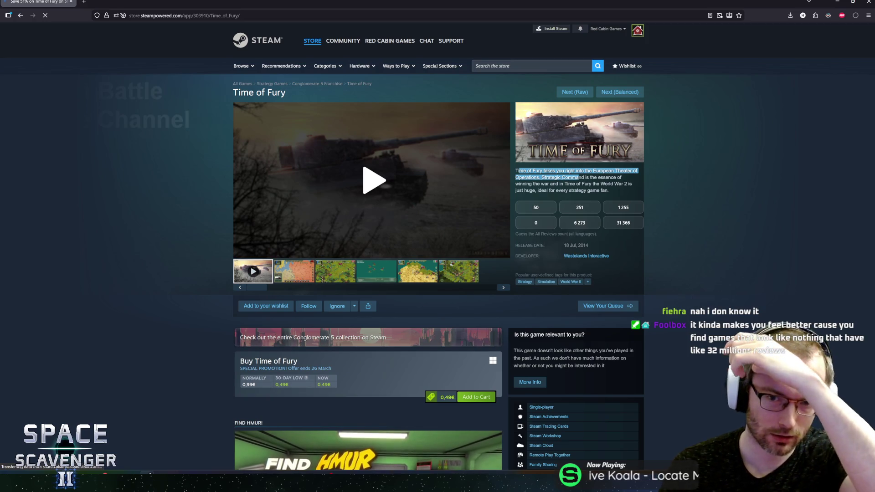
mouse_move(578, 177)
mouse_down()
mouse_move(580, 190)
mouse_move(540, 164)
mouse_up()
click(629, 155)
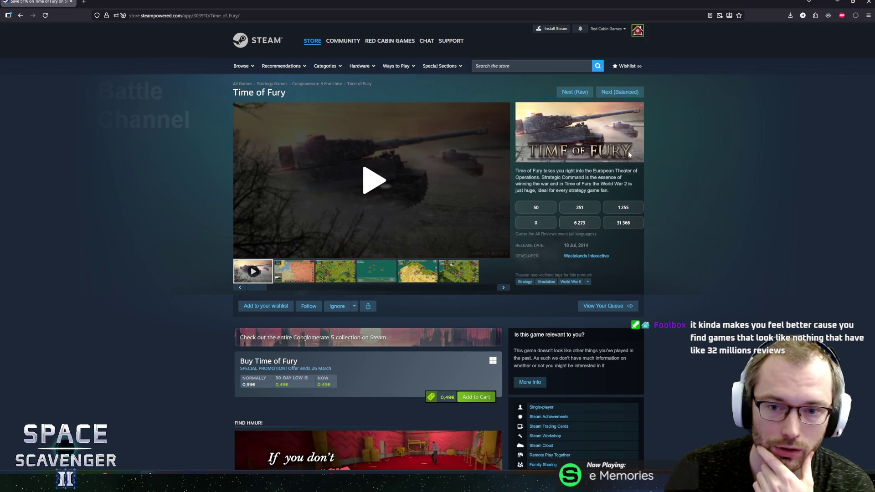
Step: View the second through sixth Time of Fury screenshots, then return to the trailer
click(297, 274)
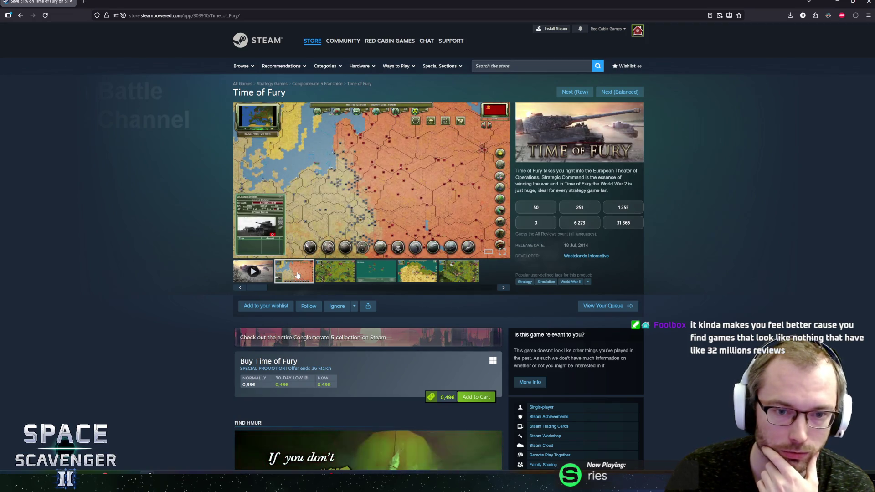
click(322, 273)
click(376, 273)
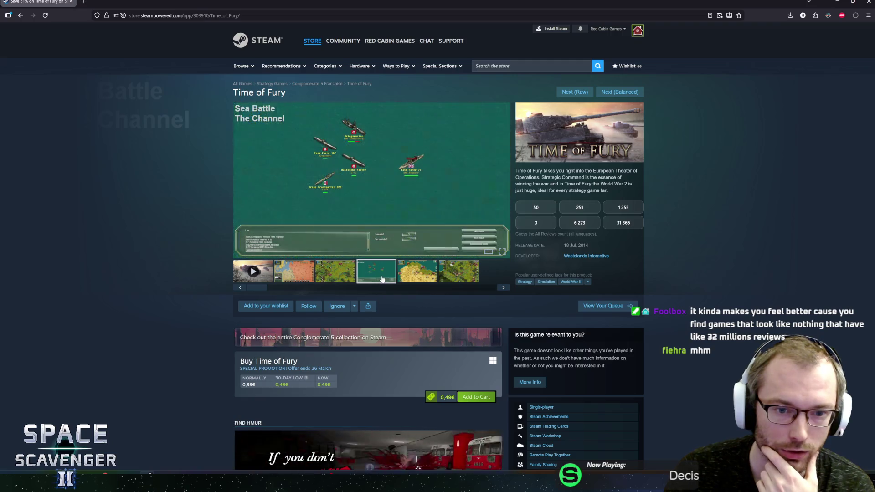
click(420, 276)
click(458, 271)
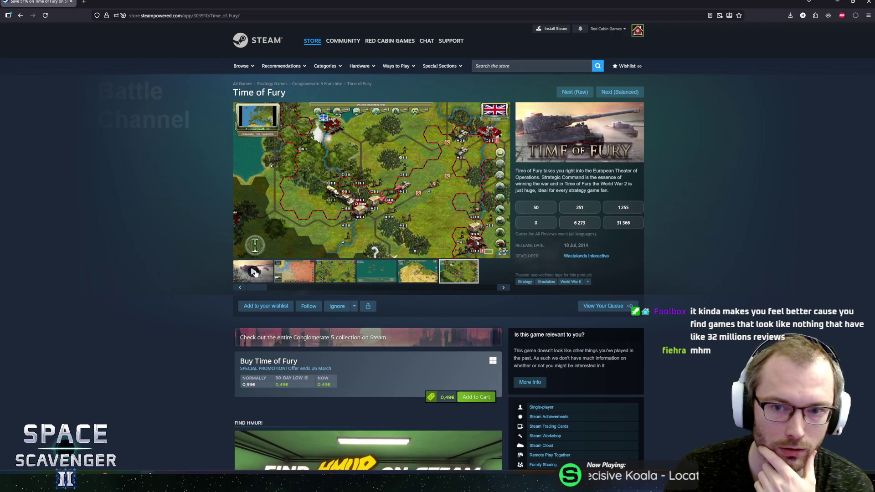
click(255, 273)
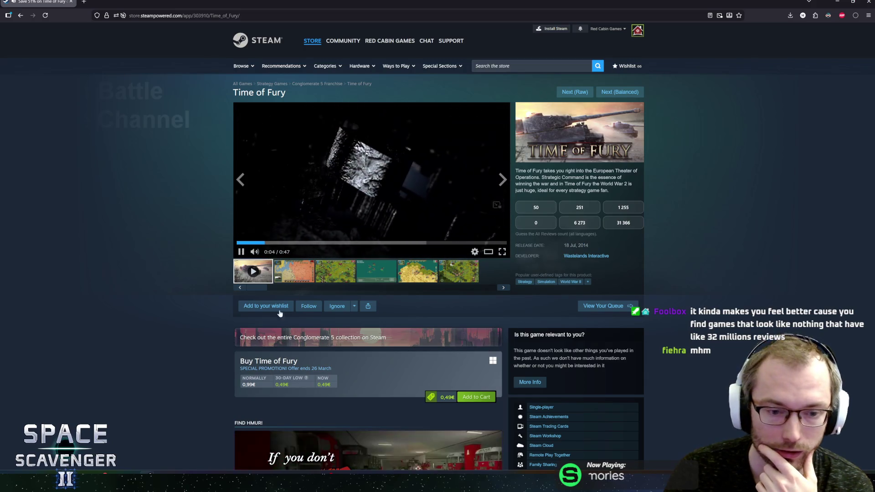
Step: Turn the trailer volume down, and highlight the 0,99€ price and 18 Jul, 2014 release date
scroll(249, 384, down, 3)
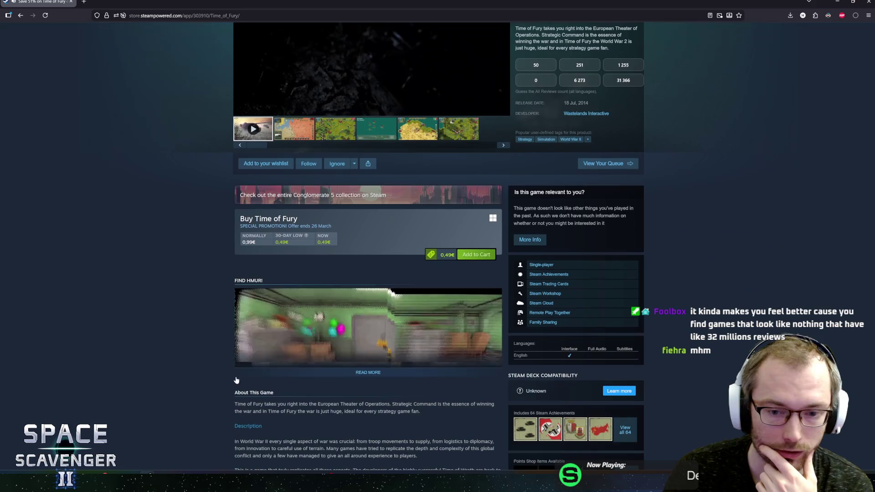
scroll(248, 295, up, 3)
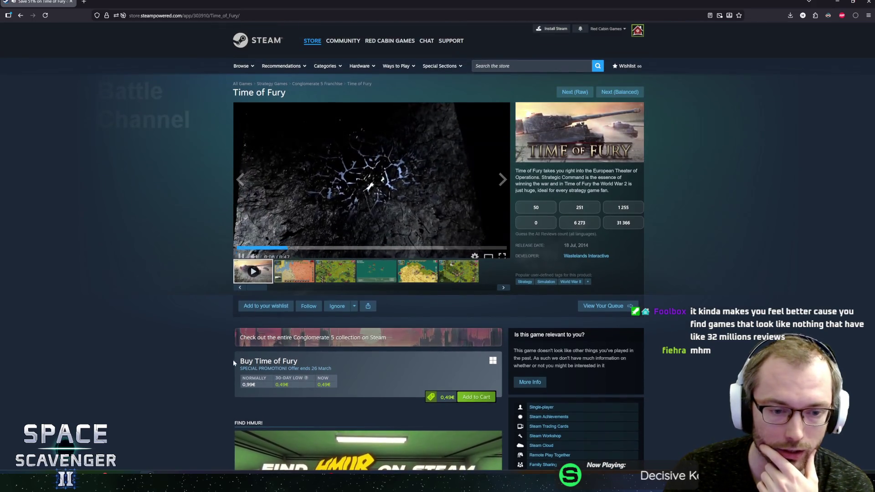
drag(241, 384, 261, 386)
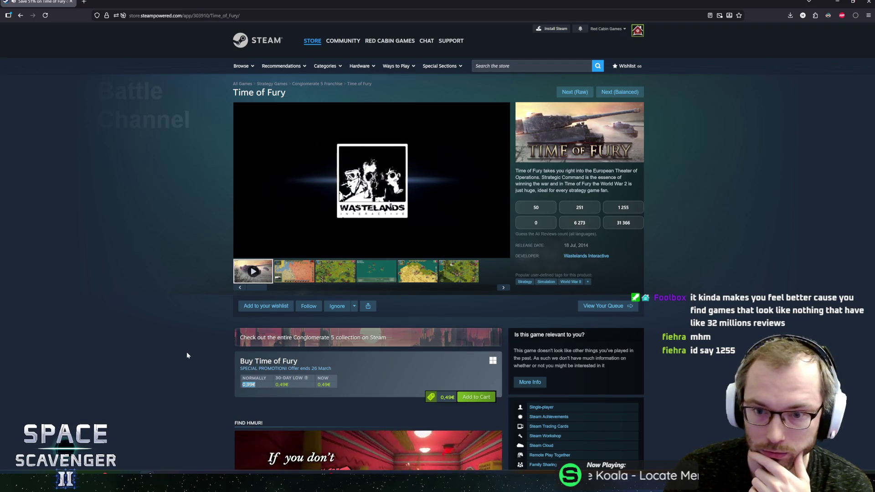
click(261, 255)
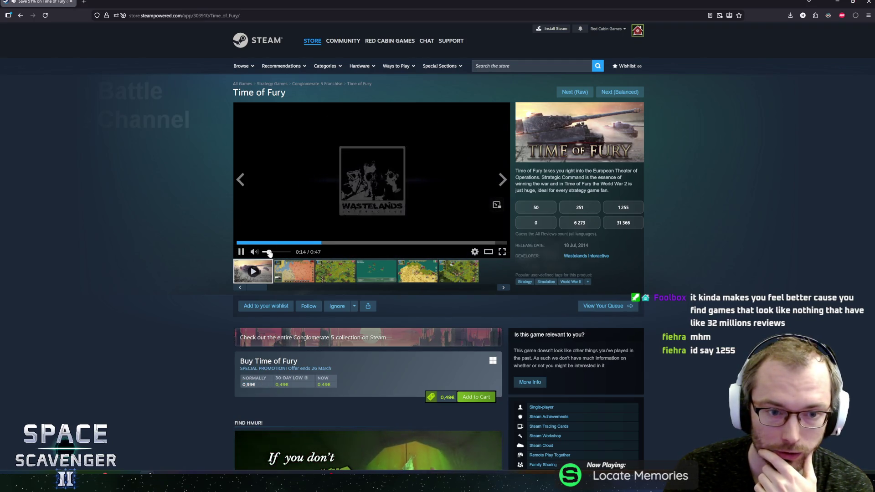
click(271, 252)
drag(270, 253, 268, 253)
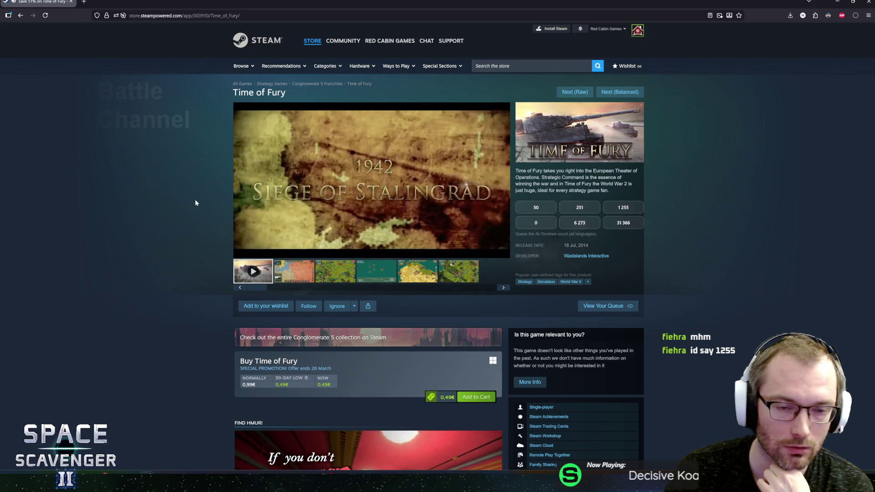
double_click(582, 245)
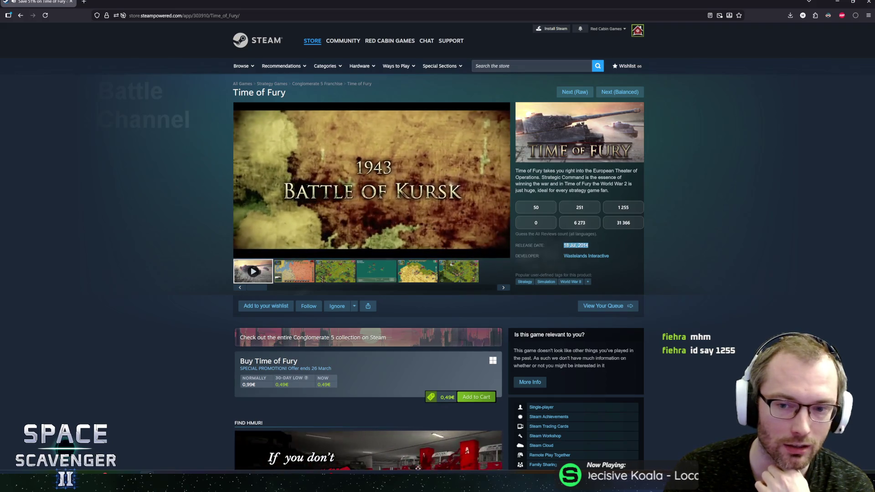
triple_click(578, 245)
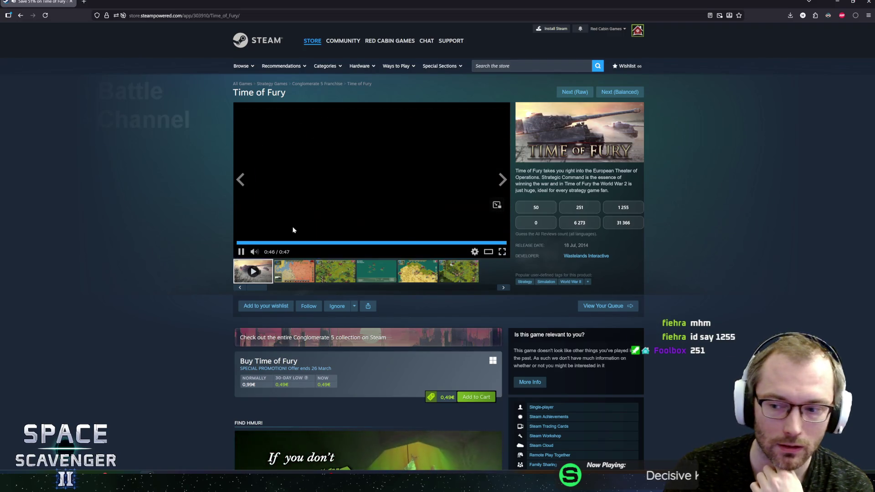
Step: Scroll down and expand the full Time of Fury description
scroll(223, 234, down, 4)
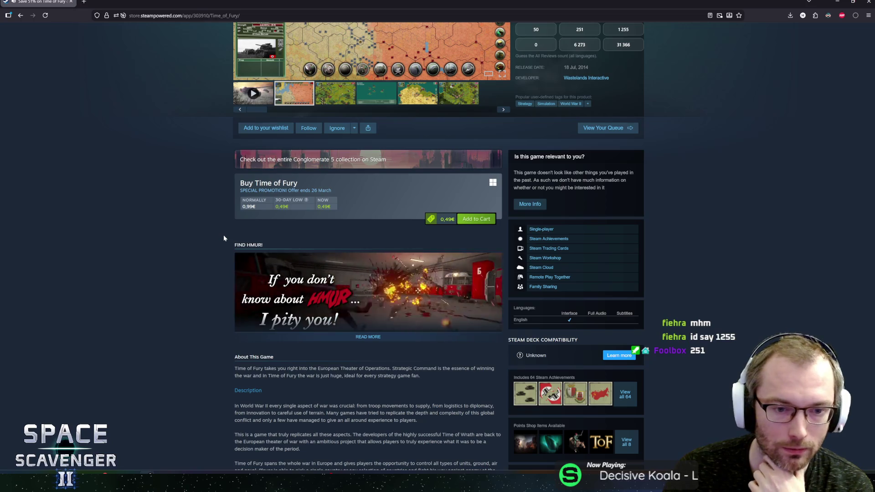
scroll(223, 238, down, 1)
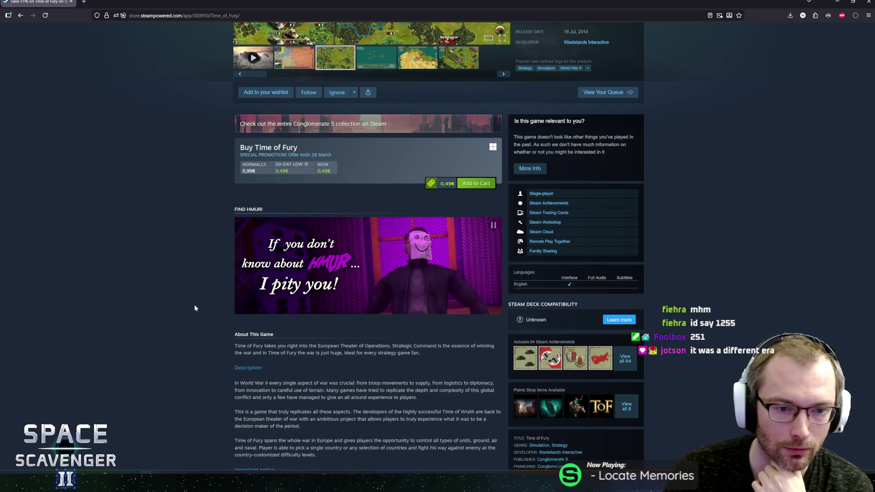
scroll(253, 312, down, 4)
scroll(225, 268, down, 6)
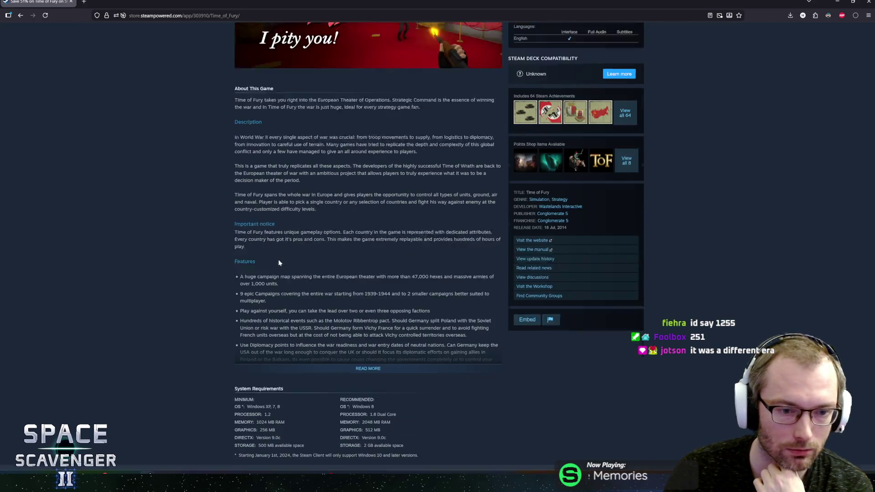
click(228, 278)
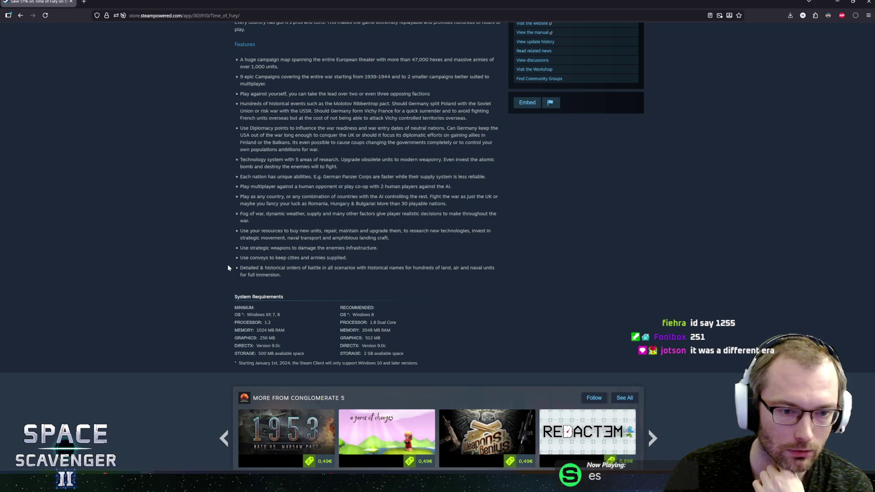
Step: Back at the top, show the Sea Battle screenshot and guess 251 reviews
scroll(227, 264, up, 2)
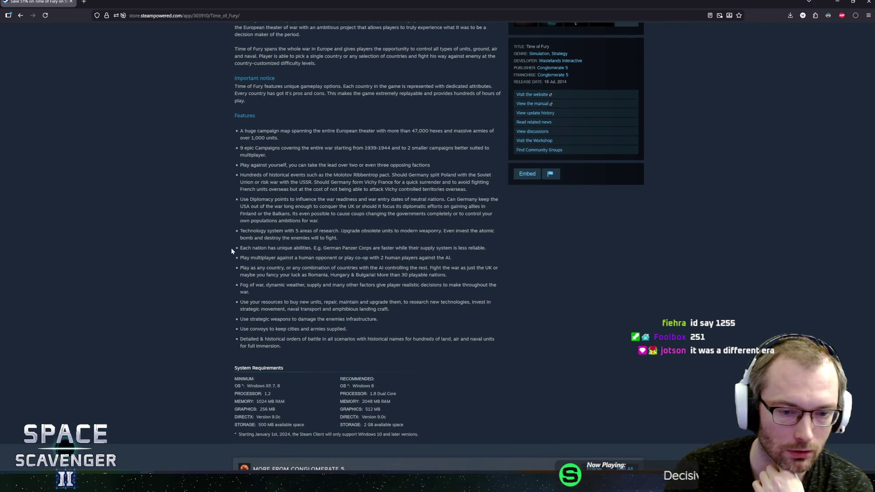
scroll(232, 245, up, 15)
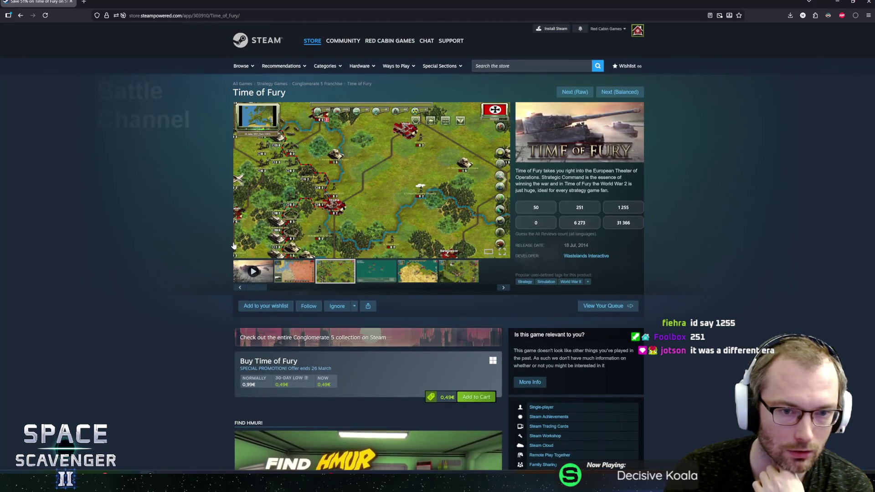
click(376, 268)
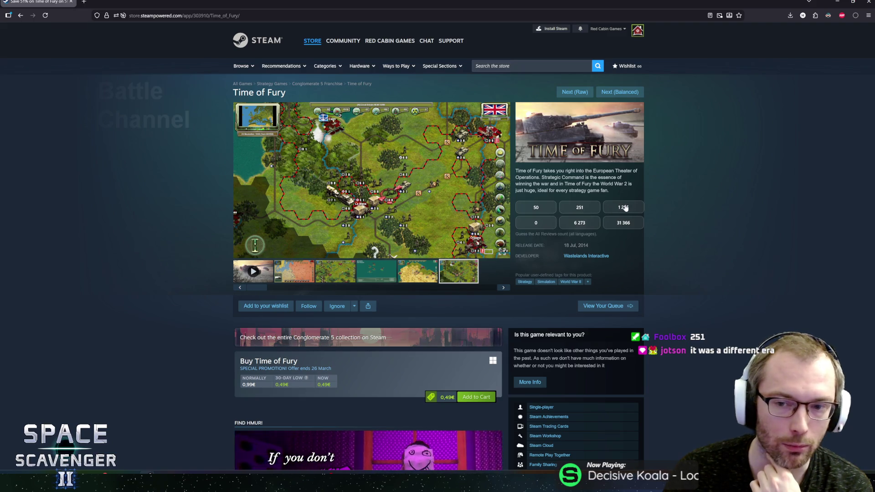
click(579, 207)
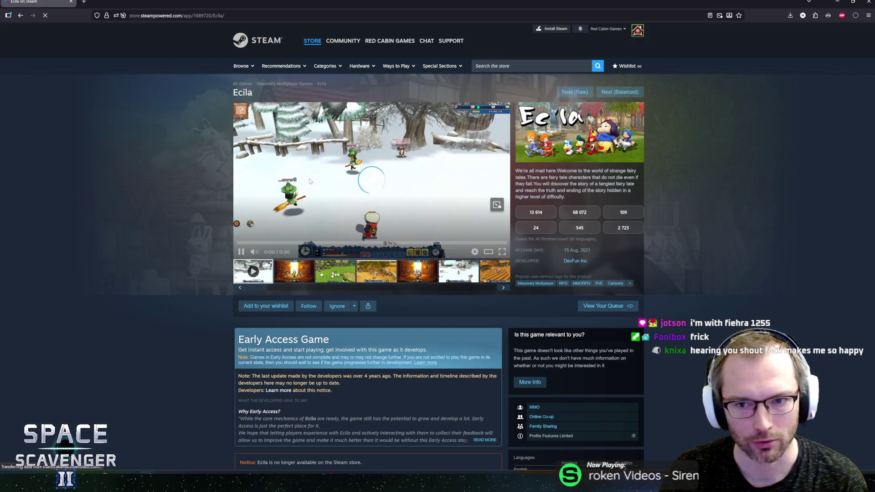
Step: Restart the Ecila trailer and highlight the Early Access last-update notice
click(312, 190)
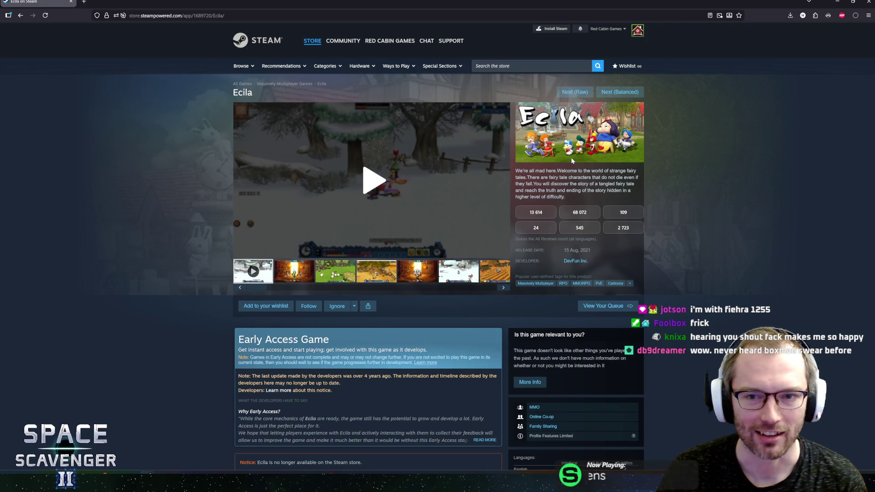
click(380, 192)
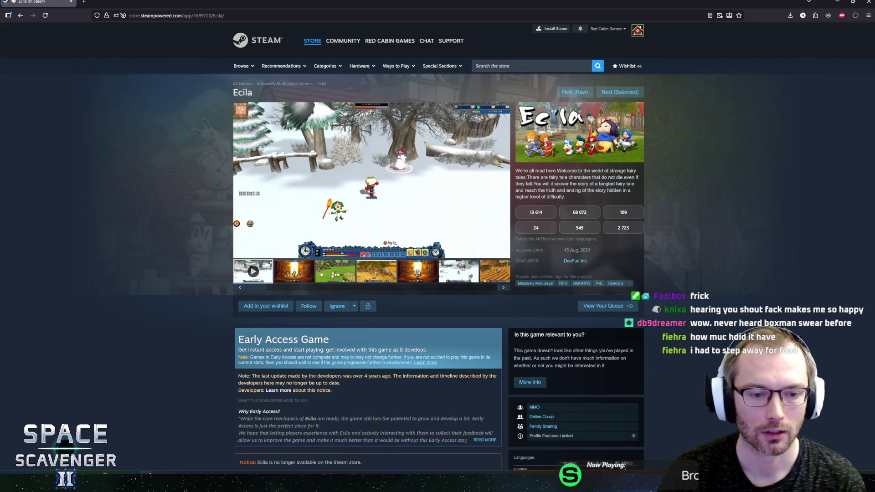
drag(238, 376, 318, 388)
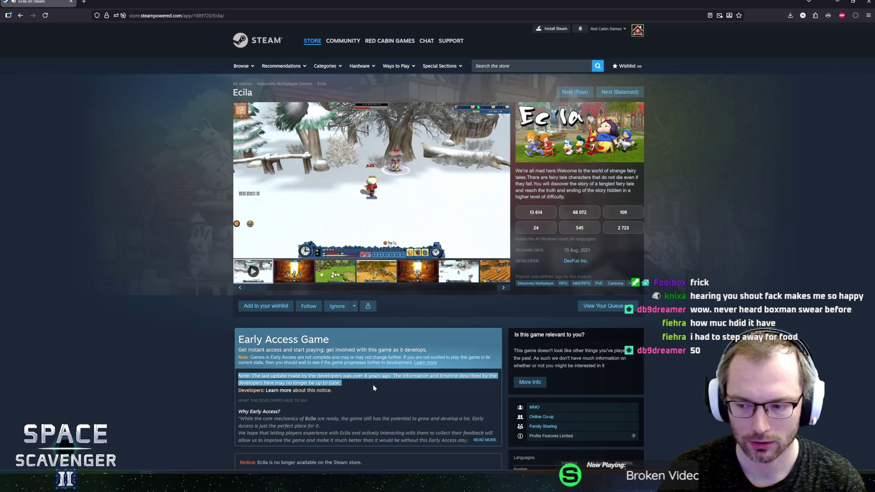
click(496, 236)
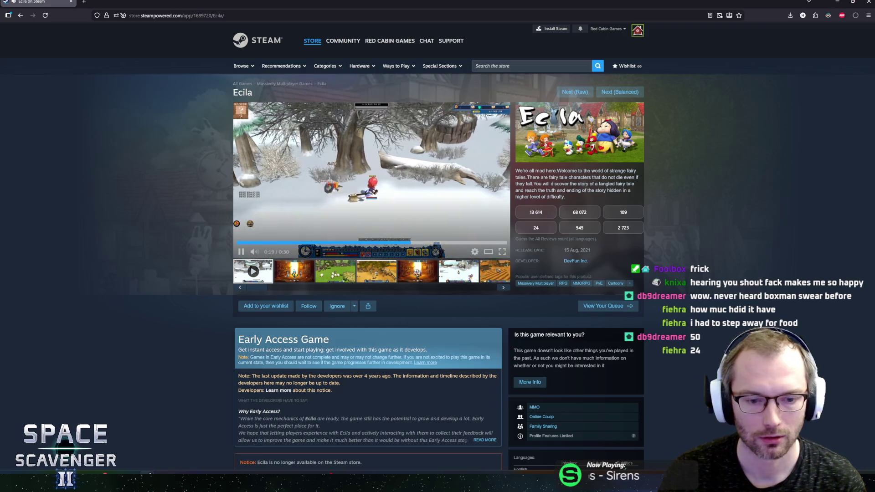
drag(241, 375, 428, 377)
click(428, 377)
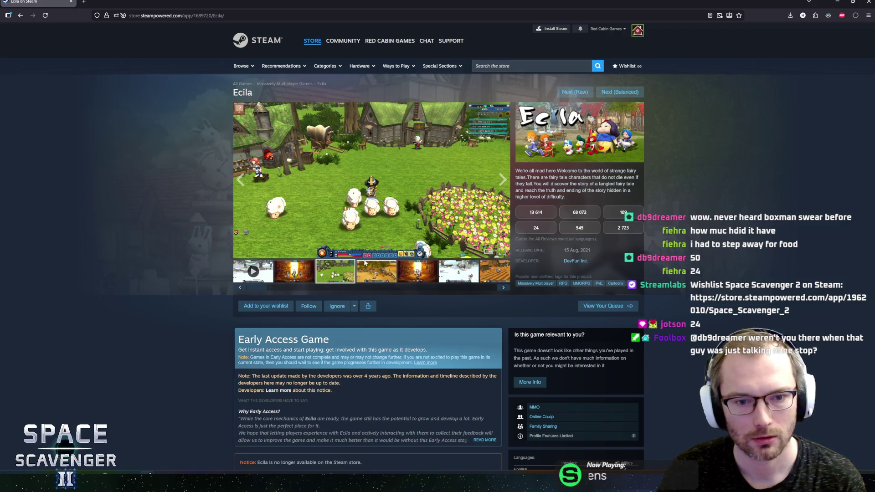
Step: View Ecila screenshots full-size through image 8 of 10, then close the viewer
click(502, 180)
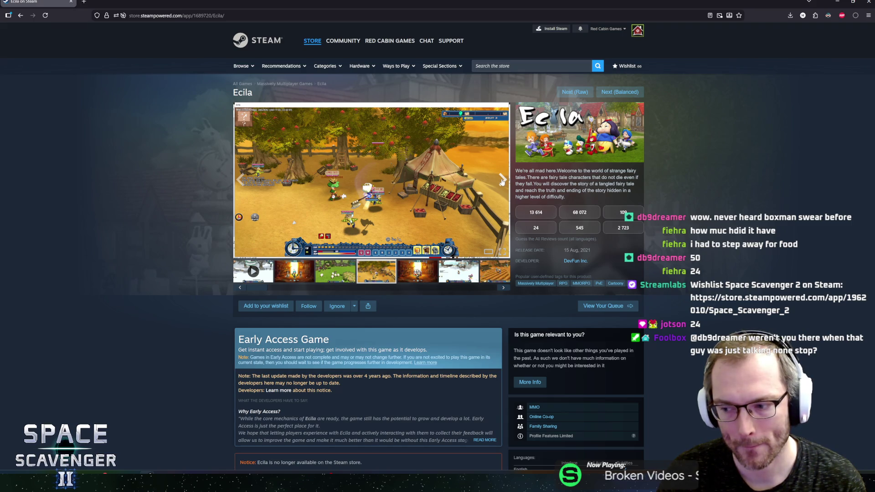
click(503, 179)
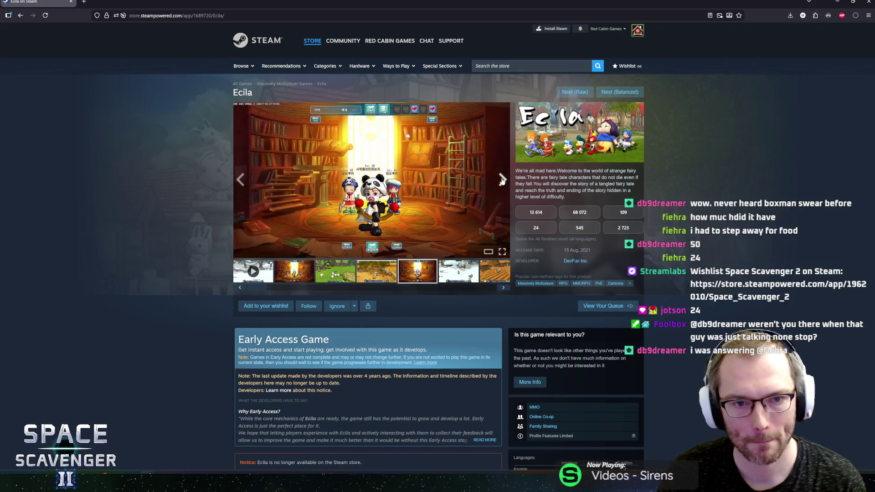
click(240, 179)
click(376, 181)
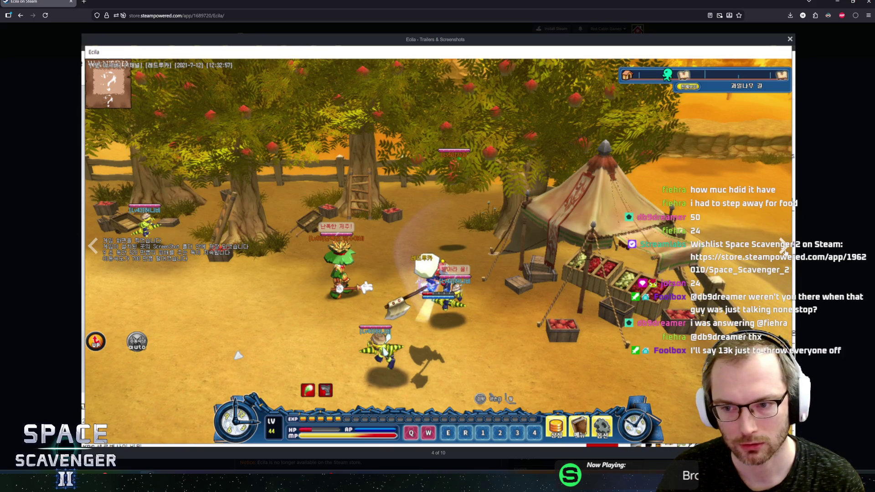
click(784, 249)
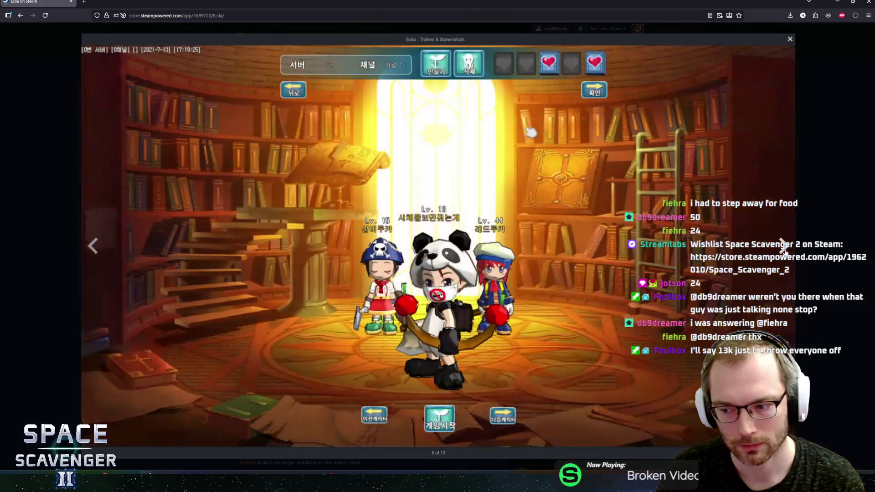
click(784, 250)
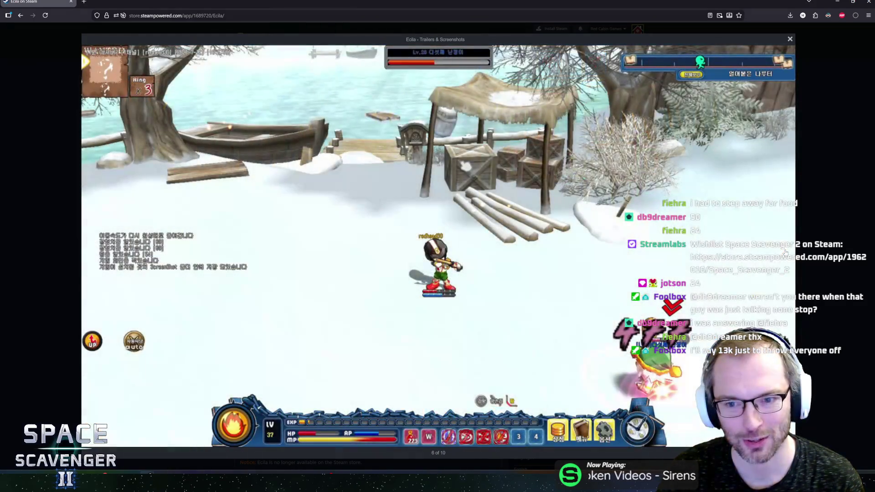
click(784, 252)
click(786, 252)
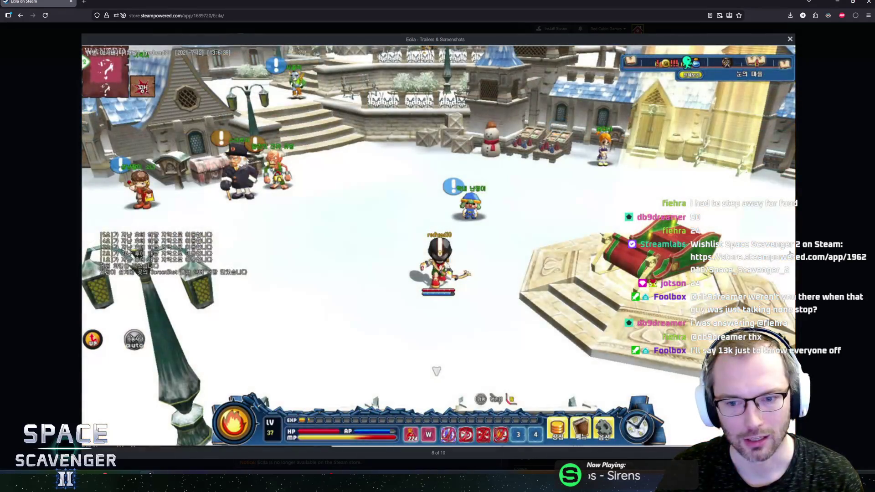
click(828, 243)
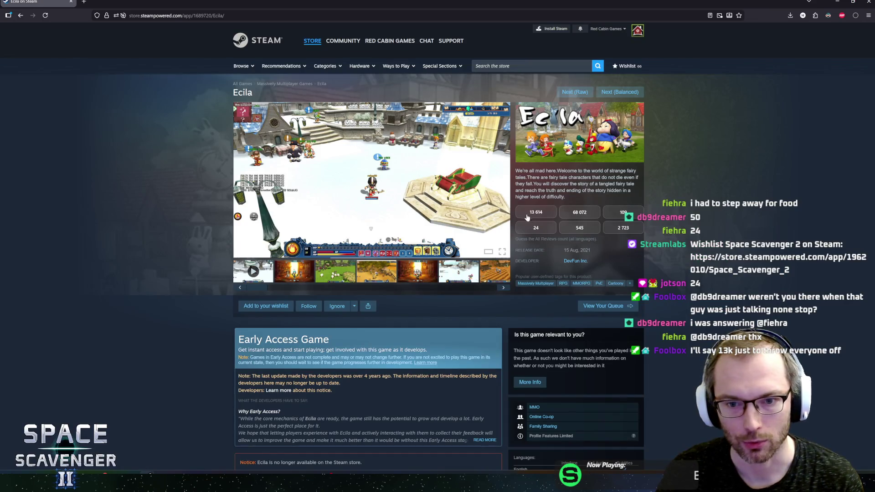
Step: Guess 24 reviews for Ecila and scroll through its store page
click(530, 229)
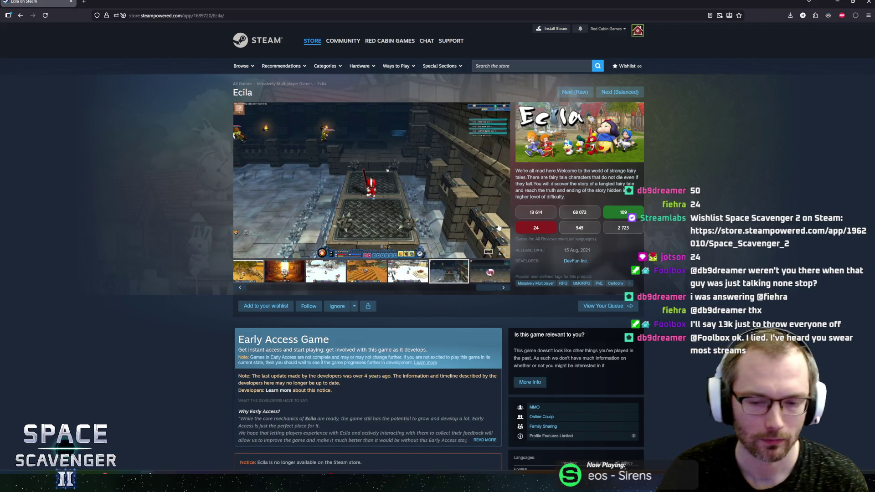
scroll(183, 276, down, 5)
scroll(182, 276, down, 5)
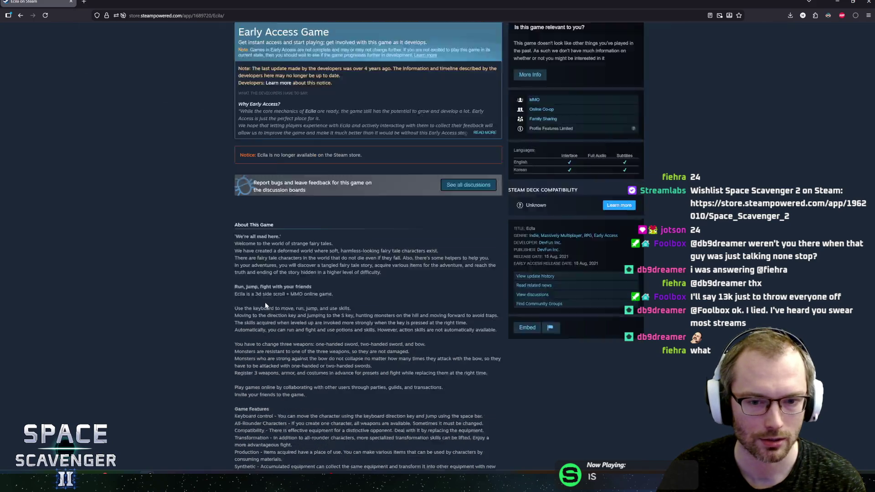
scroll(230, 287, down, 5)
scroll(230, 287, up, 15)
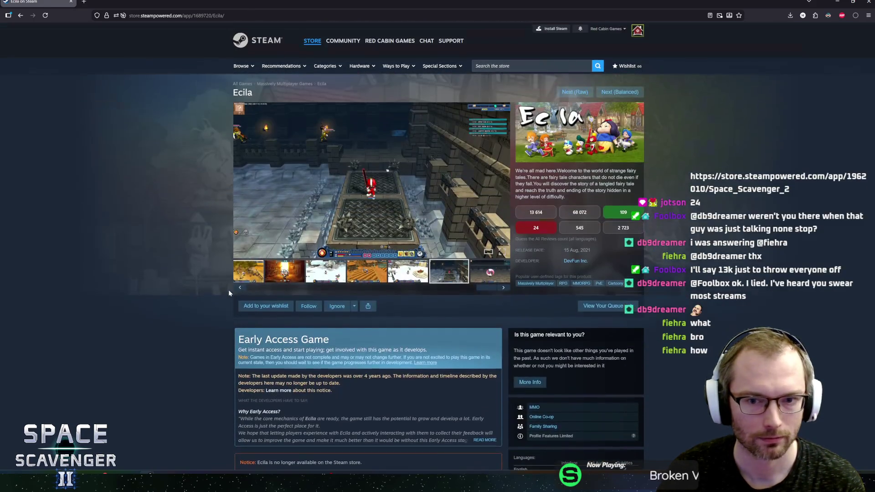
scroll(212, 301, down, 3)
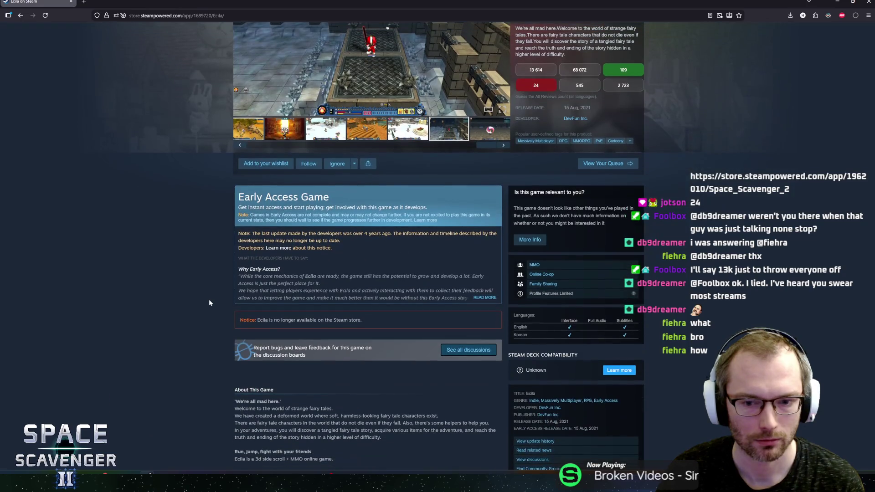
scroll(209, 299, down, 1)
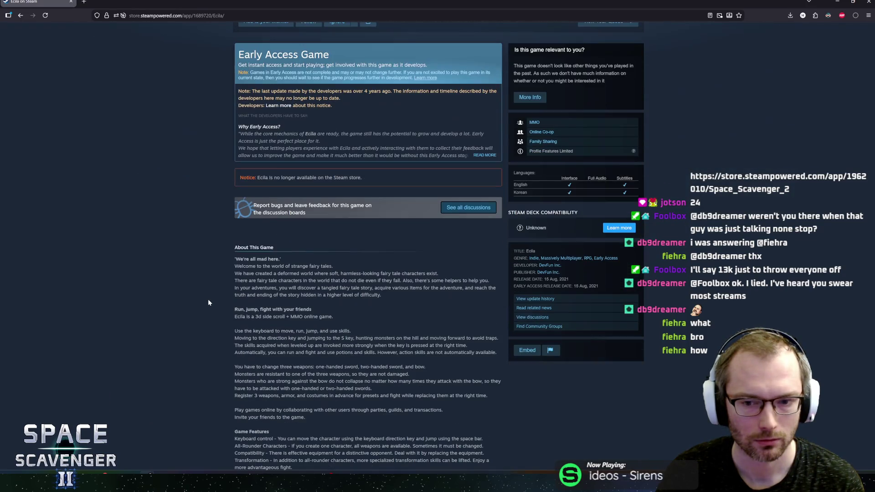
scroll(207, 299, up, 4)
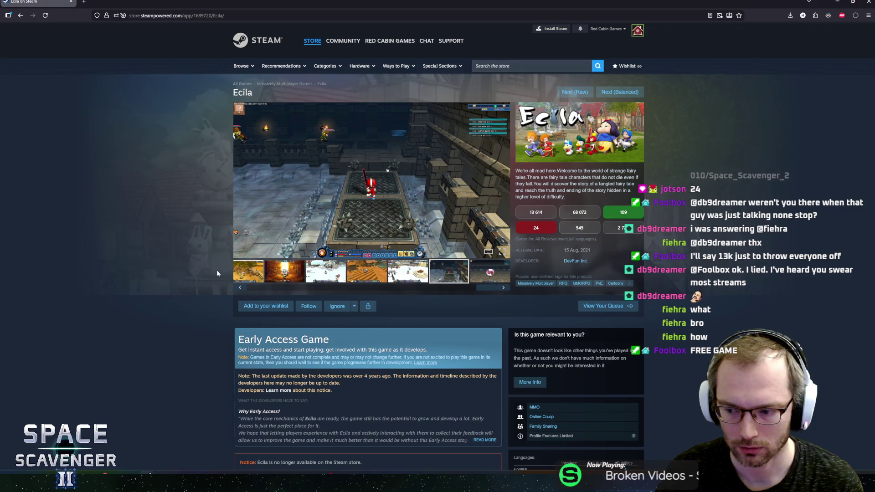
scroll(218, 274, down, 5)
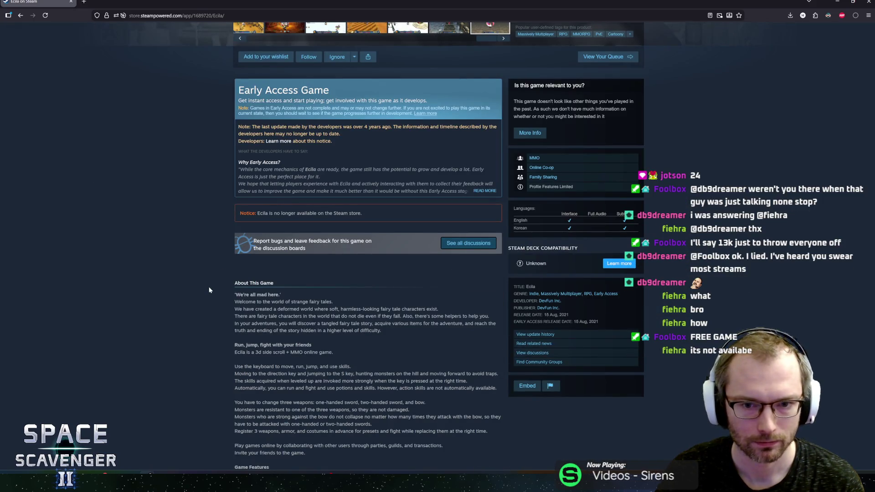
scroll(209, 286, down, 5)
scroll(206, 304, up, 10)
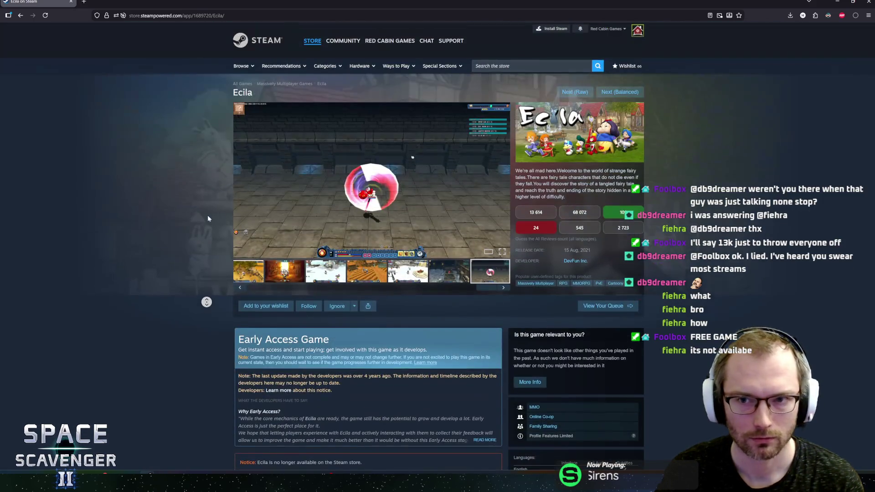
scroll(199, 278, down, 6)
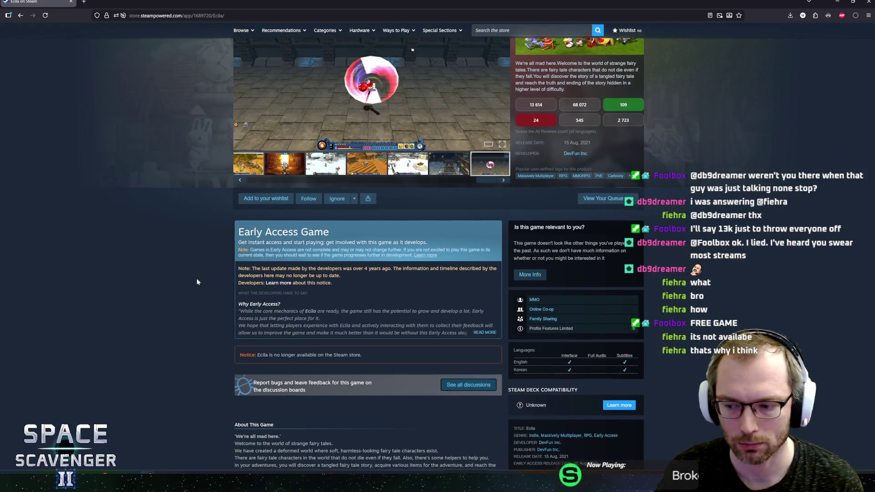
scroll(201, 278, down, 1)
scroll(203, 274, up, 7)
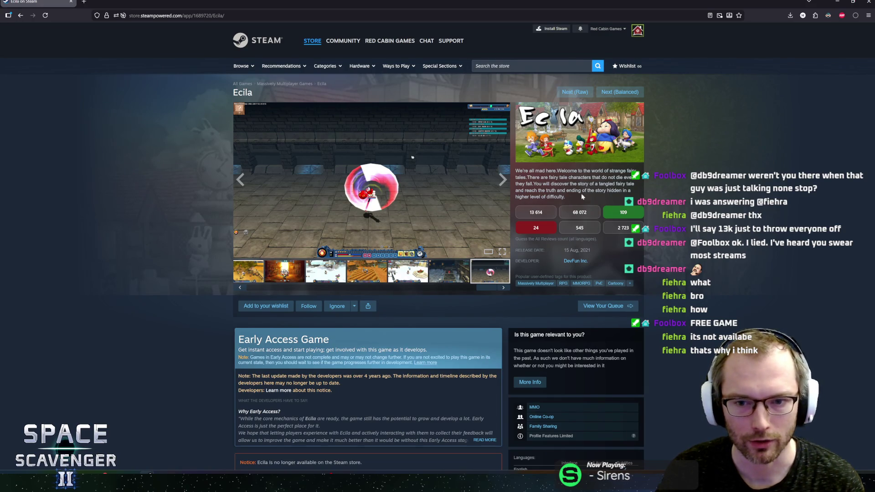
scroll(295, 192, down, 4)
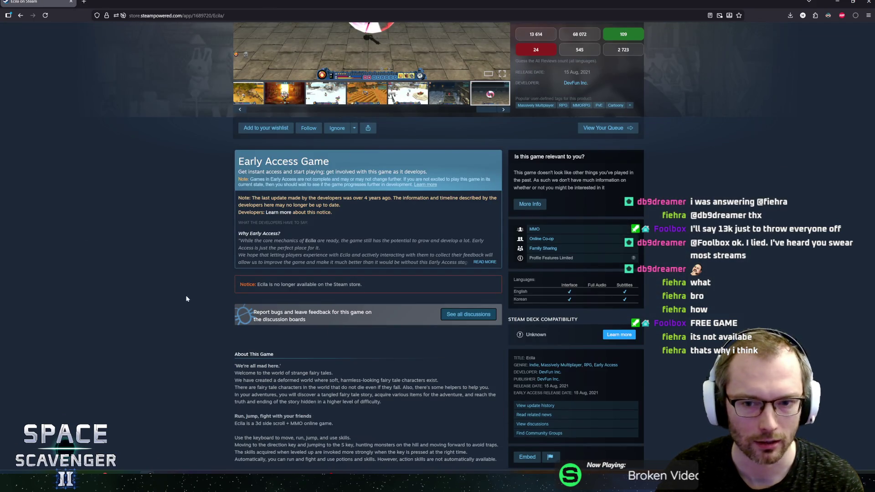
scroll(173, 320, up, 4)
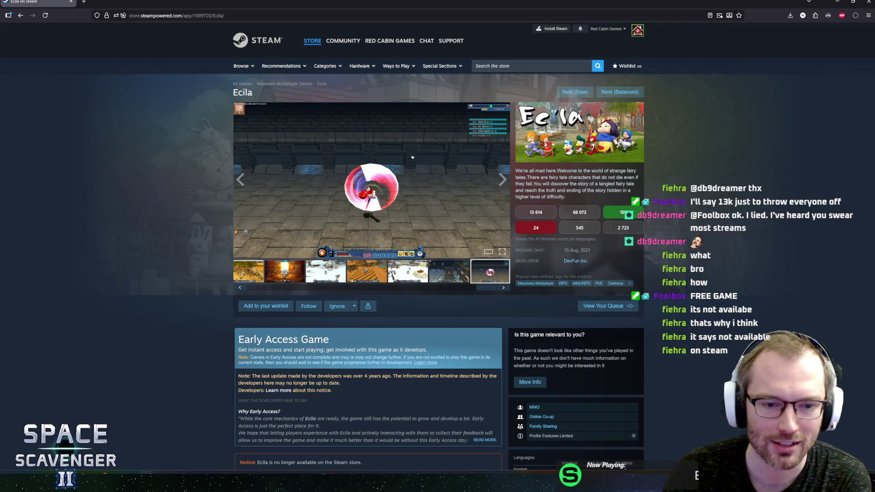
scroll(413, 157, down, 5)
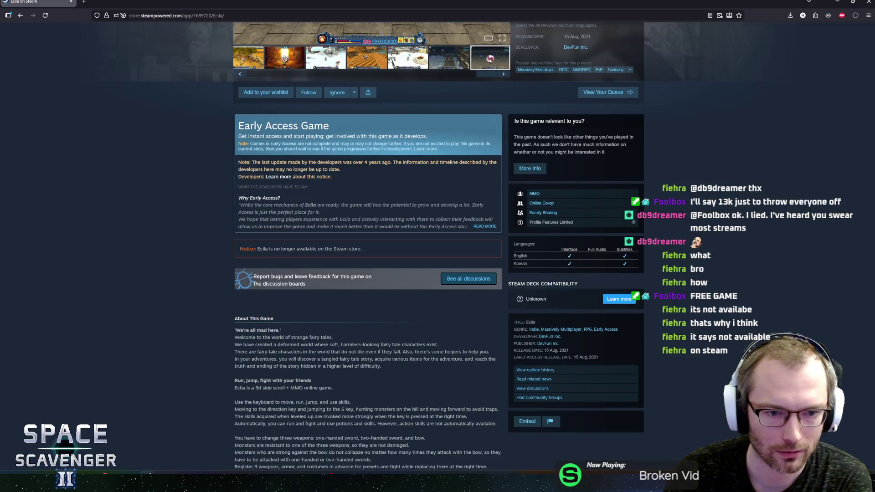
Step: Highlight the notice that Ecila is unavailable, then load the next suggested game
mouse_move(256, 249)
mouse_down()
mouse_move(342, 246)
mouse_move(283, 259)
mouse_up()
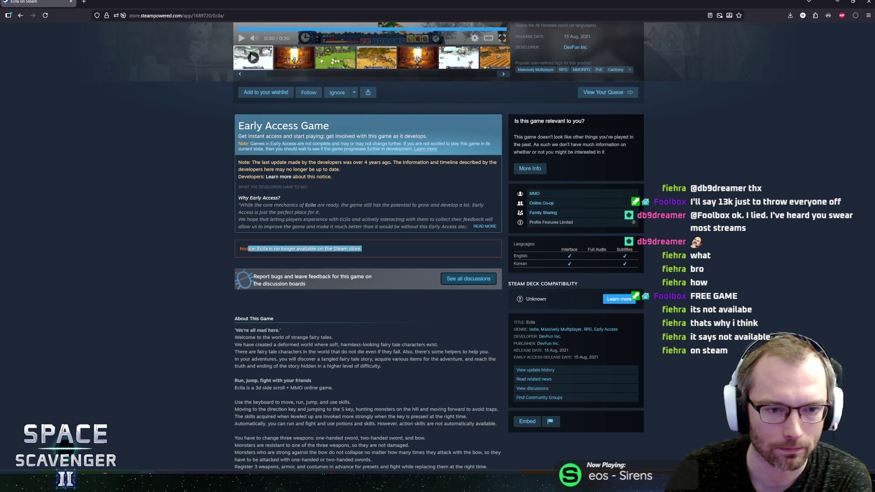
click(207, 268)
scroll(196, 269, up, 5)
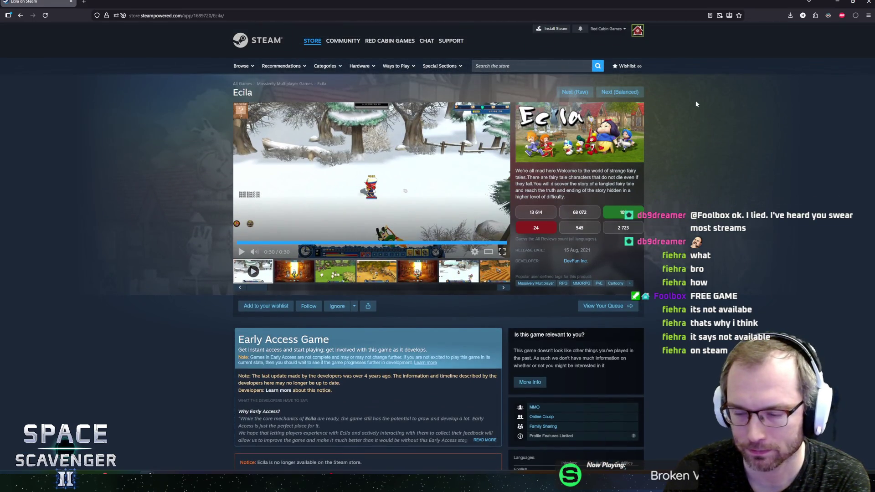
click(619, 93)
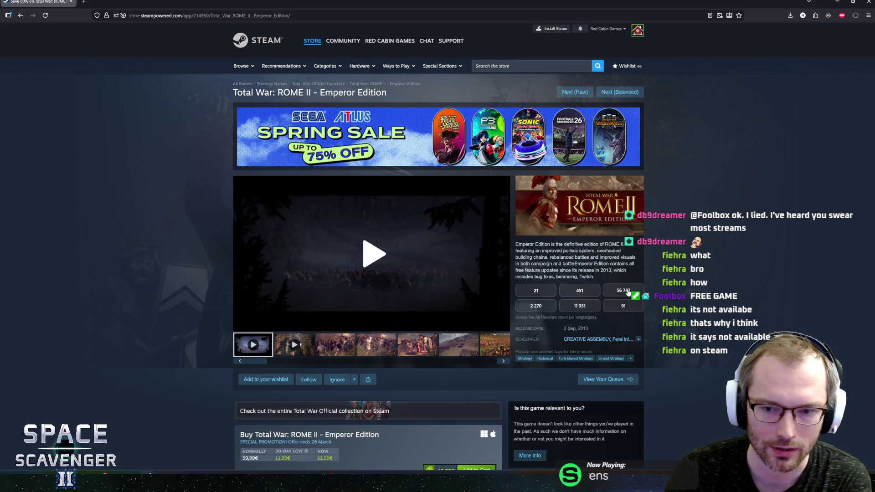
click(395, 254)
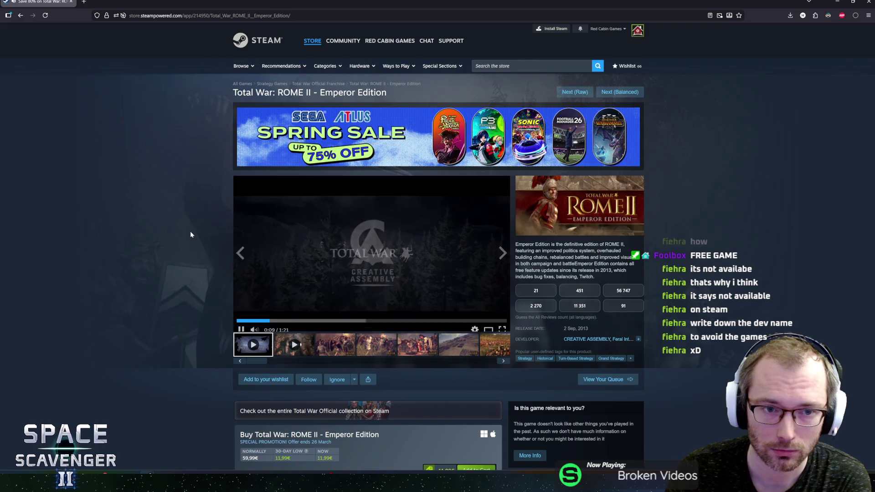
scroll(191, 235, down, 3)
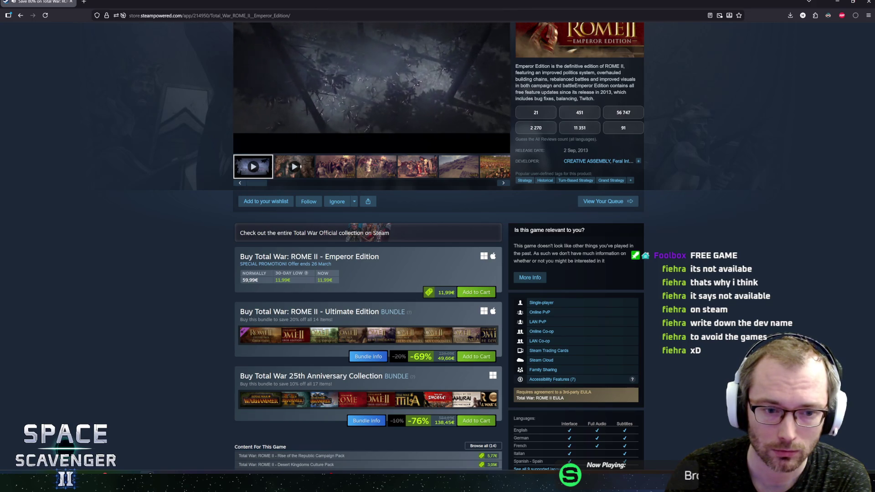
scroll(220, 304, down, 2)
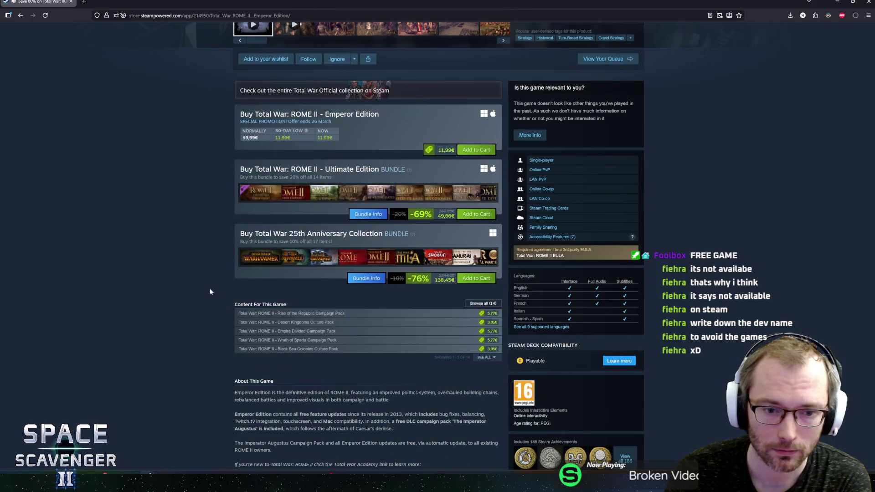
scroll(211, 289, up, 5)
scroll(203, 261, down, 3)
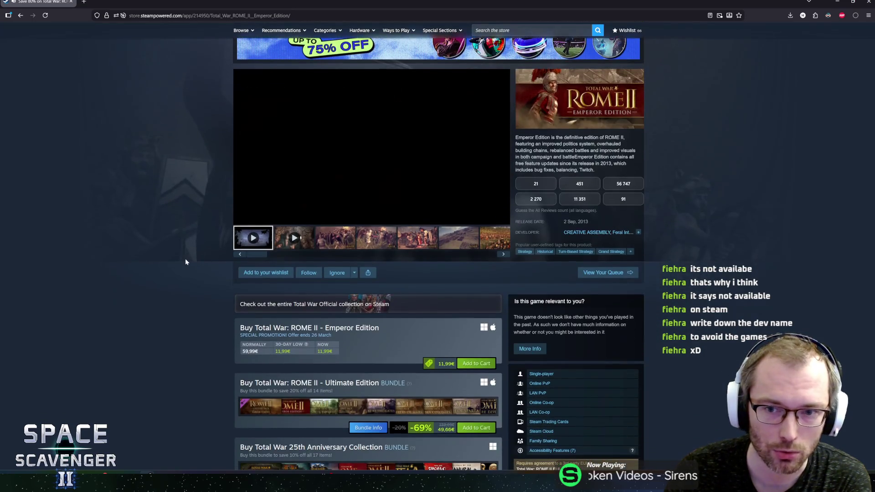
scroll(185, 258, up, 2)
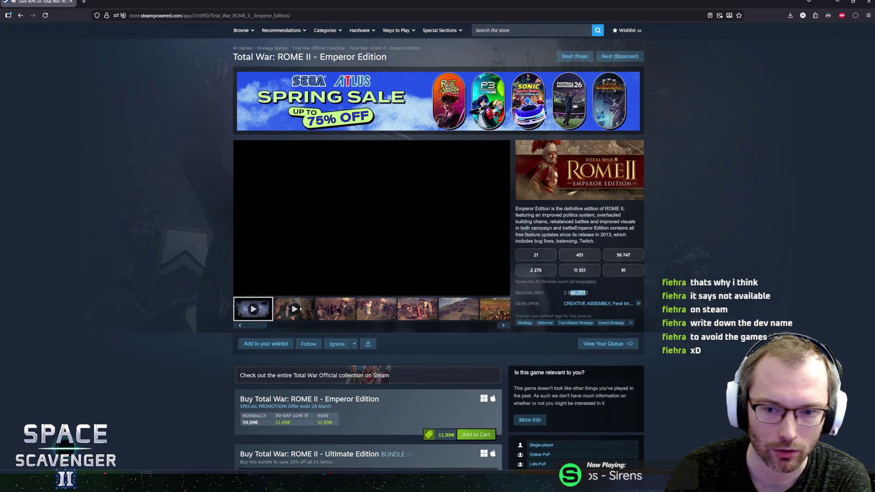
click(568, 293)
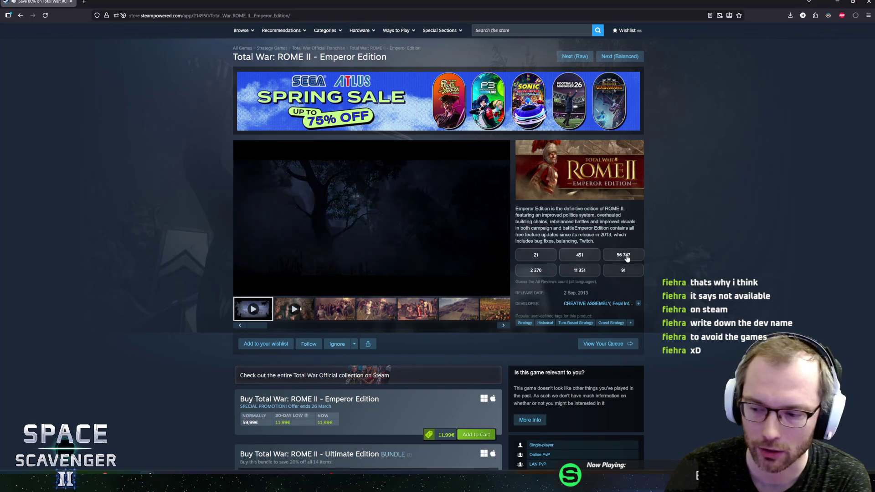
scroll(214, 302, down, 3)
scroll(212, 301, up, 5)
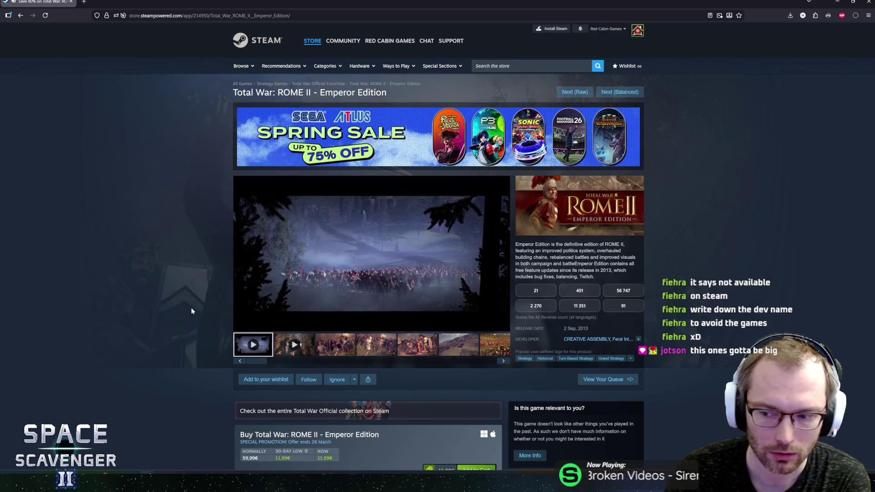
scroll(182, 297, down, 7)
scroll(182, 297, up, 8)
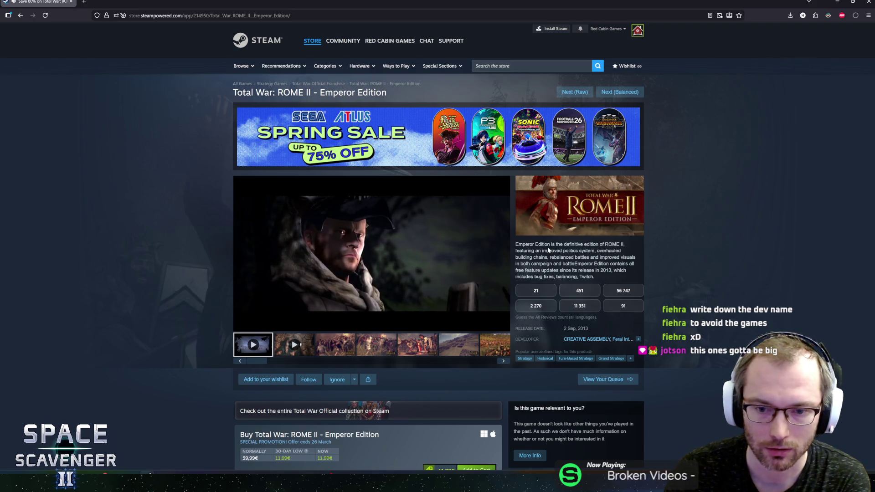
Step: Guess 56 747 reviews for ROME II, pause its trailer, then go to the next game
click(622, 292)
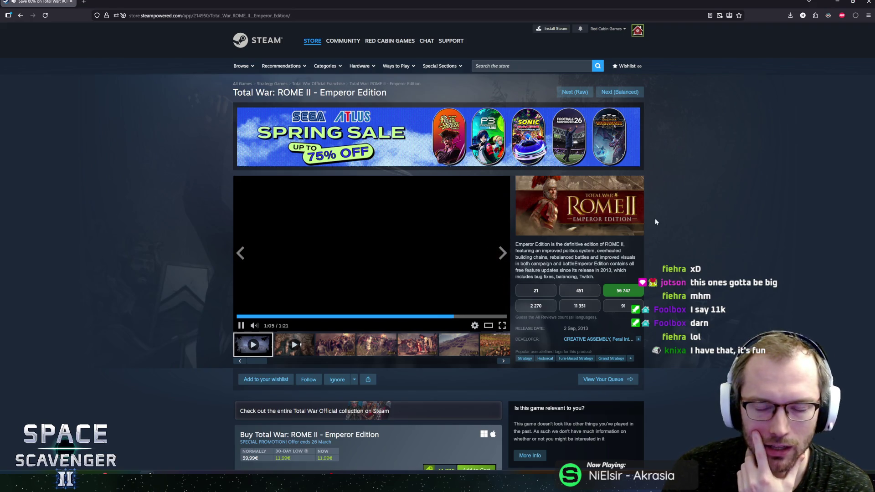
click(379, 230)
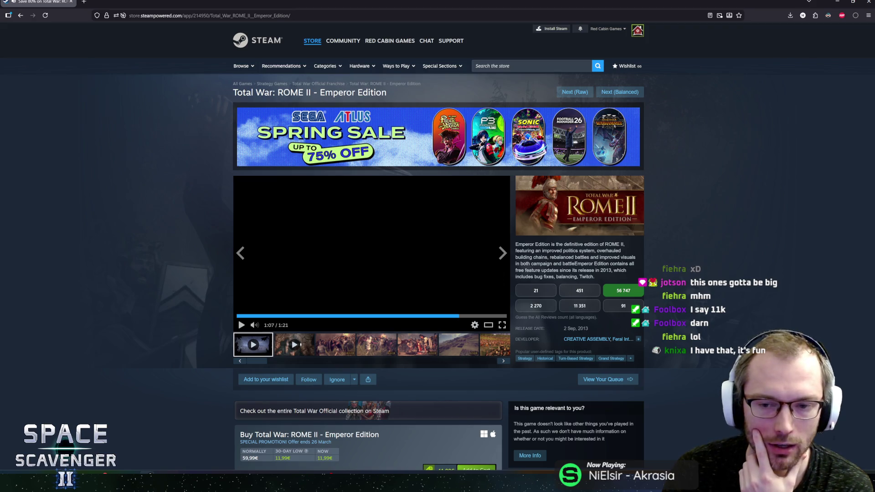
mouse_move(518, 245)
mouse_down()
mouse_move(616, 251)
mouse_move(534, 247)
mouse_up()
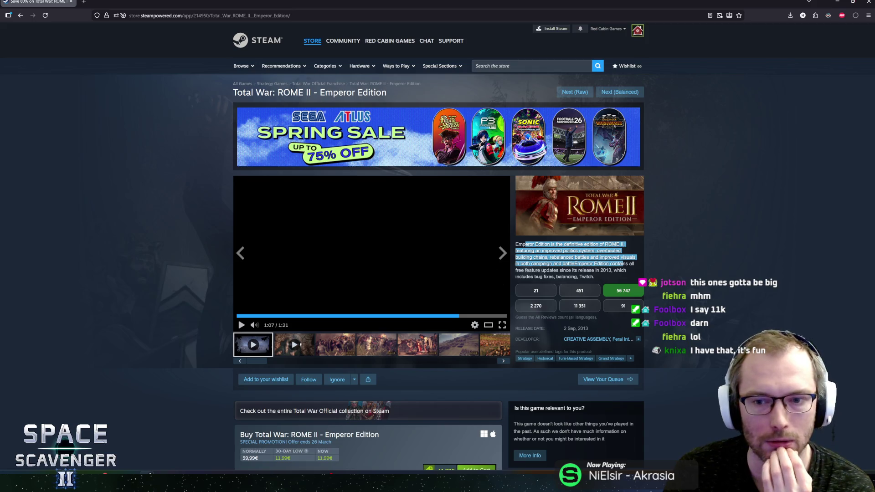
click(537, 250)
mouse_move(525, 245)
mouse_down()
mouse_move(587, 273)
mouse_move(516, 244)
mouse_up()
click(538, 251)
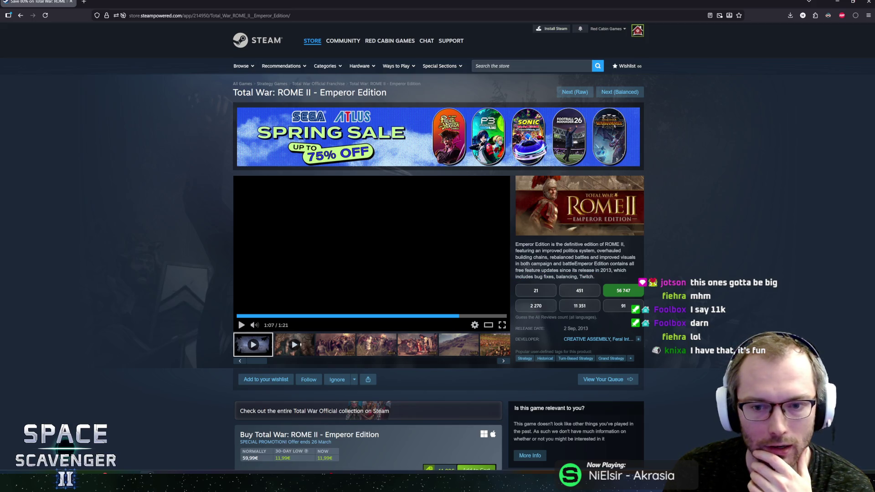
click(616, 92)
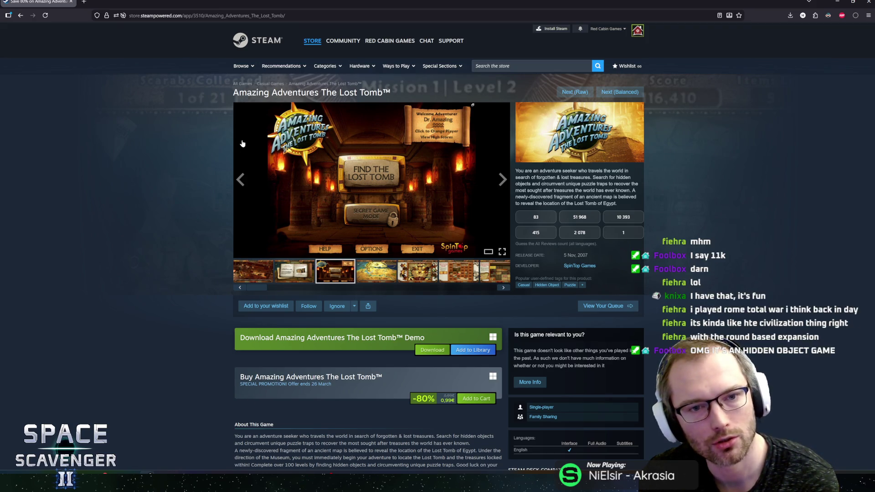
Step: Open the first Lost Tomb screenshot full-size, image 1 of 12
click(276, 274)
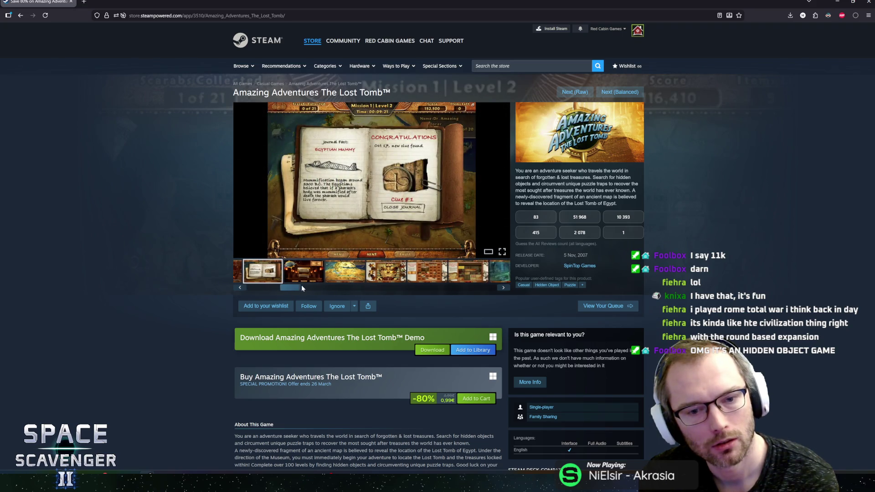
click(252, 273)
click(389, 190)
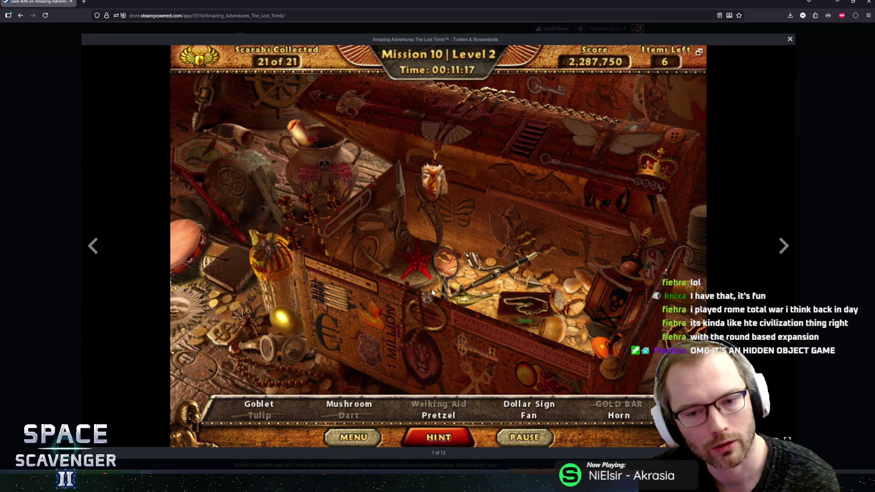
Step: Step through nine more Lost Tomb screenshots full-size, then close the viewer
click(781, 248)
click(783, 248)
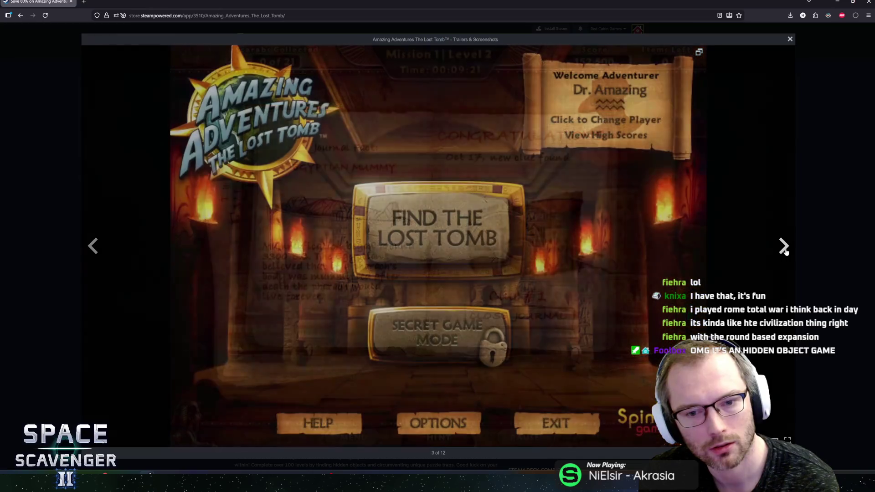
click(783, 248)
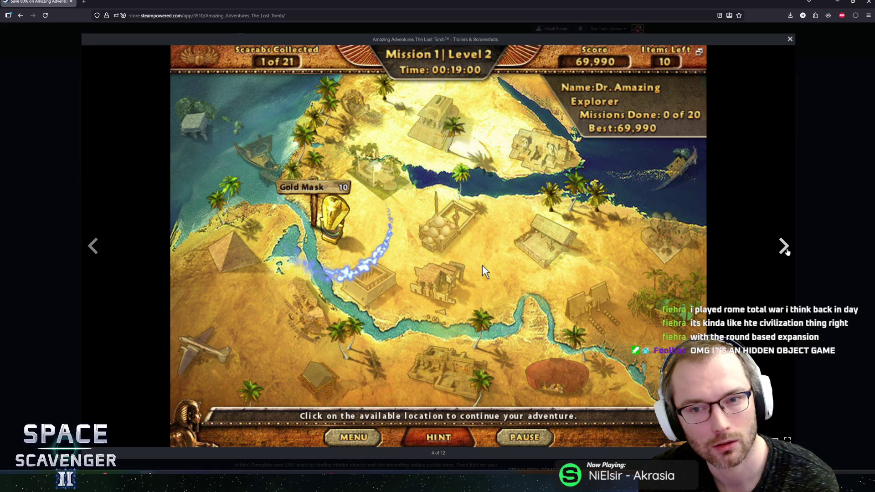
click(784, 249)
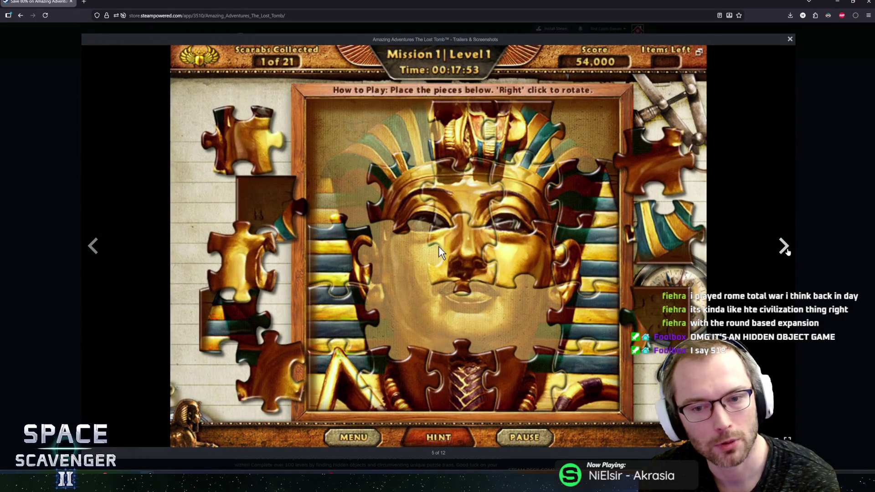
click(784, 248)
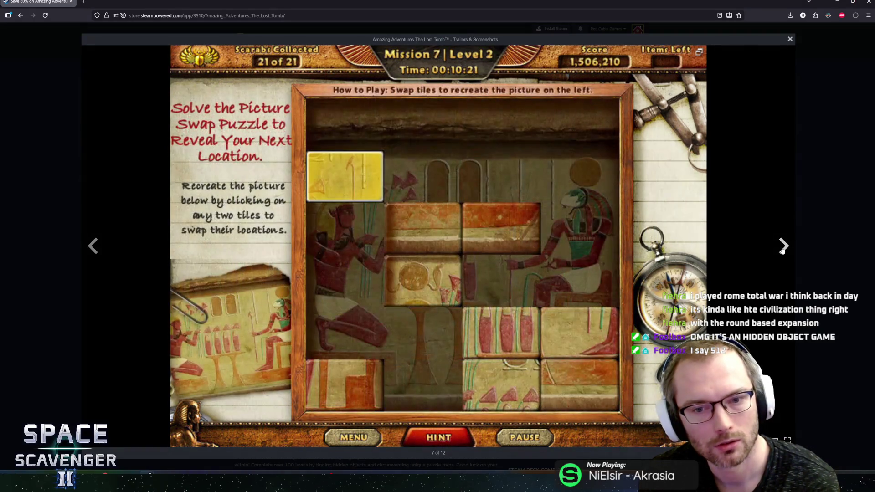
click(783, 248)
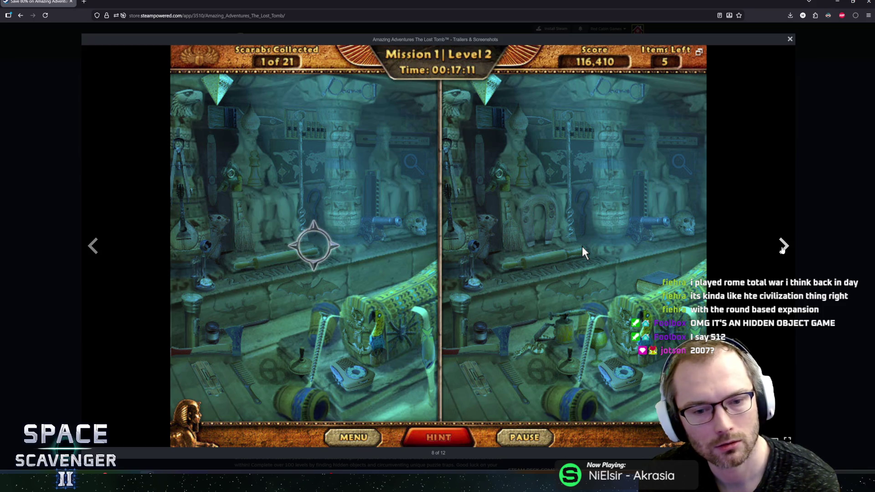
click(783, 249)
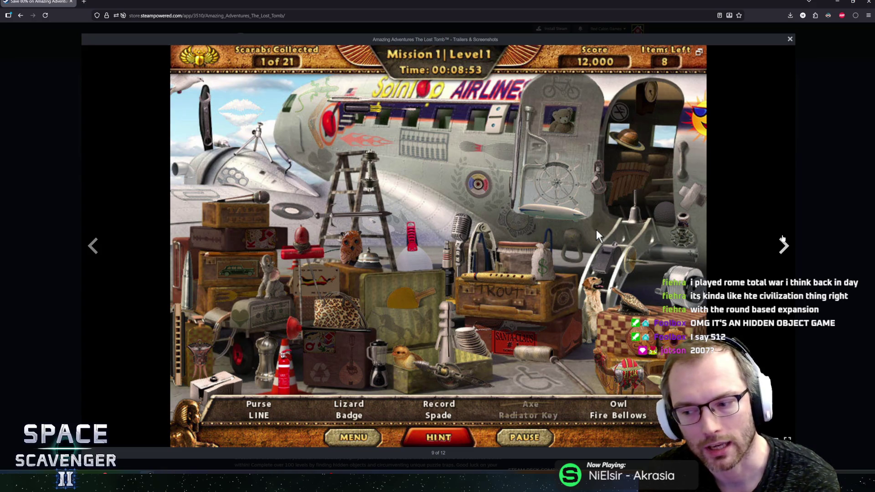
click(782, 239)
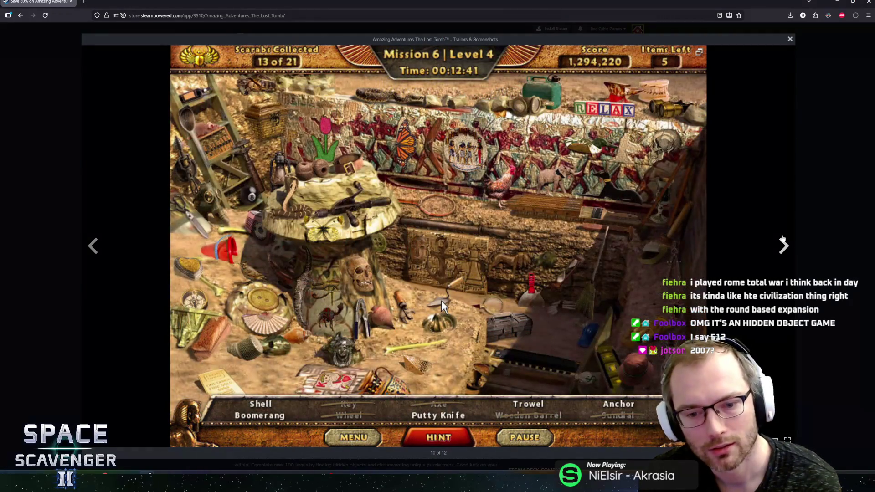
click(782, 238)
click(713, 238)
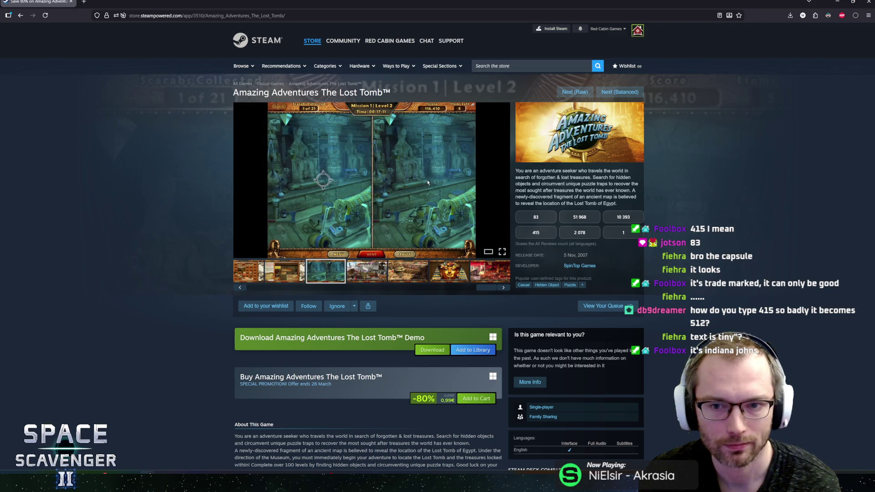
Step: Scroll to and highlight the opening of the Lost Tomb About This Game text
scroll(287, 222, down, 7)
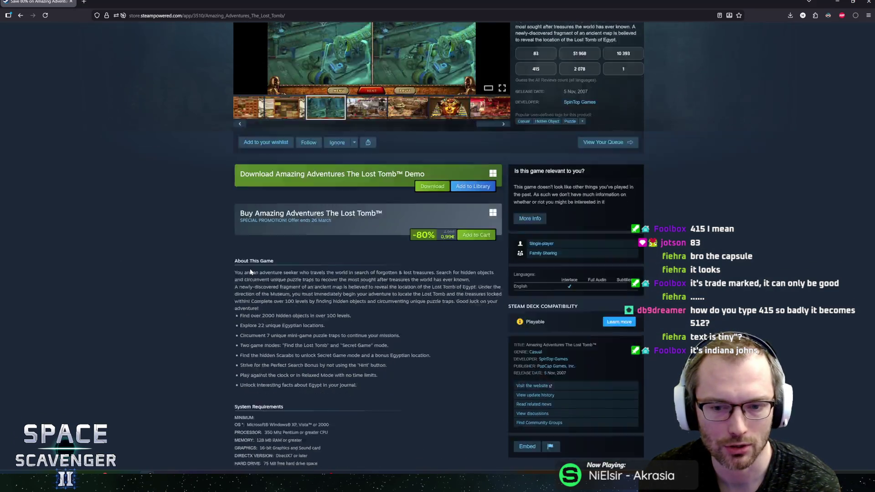
scroll(206, 236, up, 3)
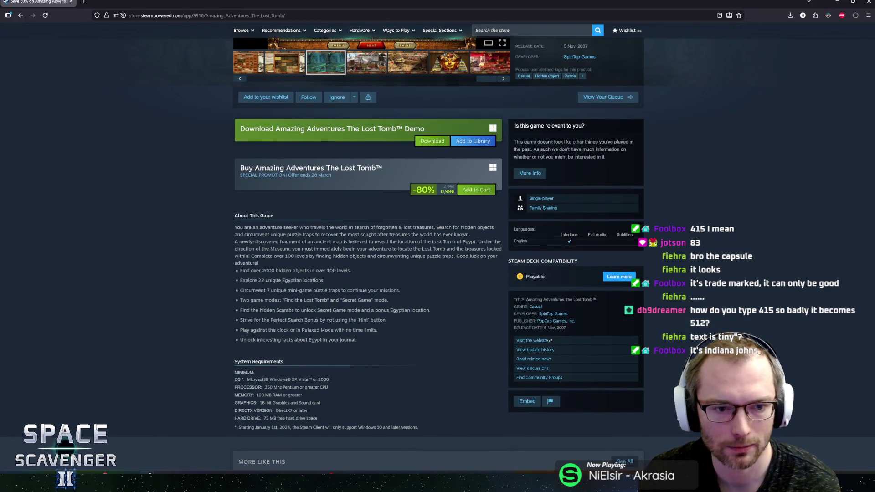
mouse_move(248, 227)
mouse_down()
mouse_move(387, 320)
mouse_move(338, 330)
mouse_move(304, 277)
mouse_up()
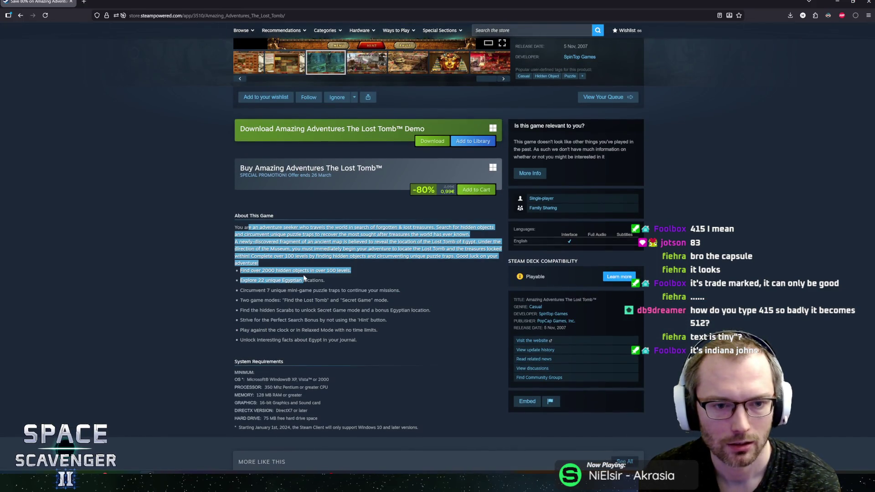
drag(288, 227, 258, 264)
scroll(363, 333, up, 4)
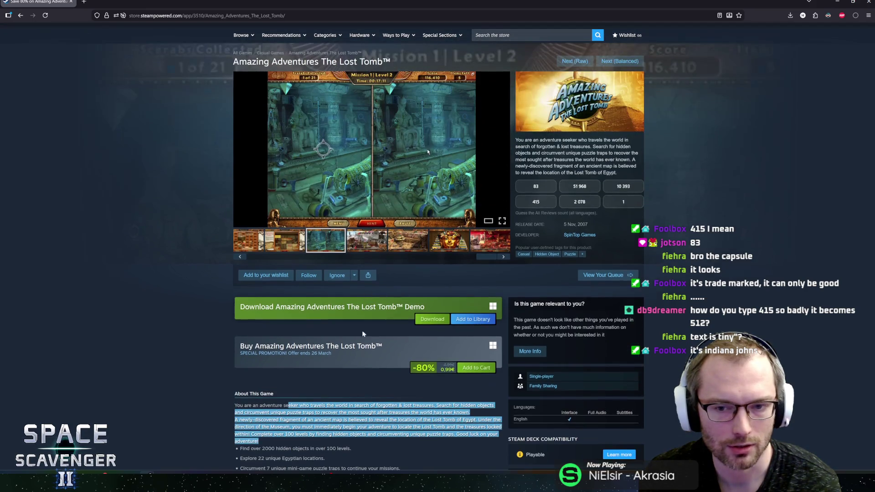
click(170, 218)
scroll(171, 218, down, 4)
scroll(171, 217, up, 5)
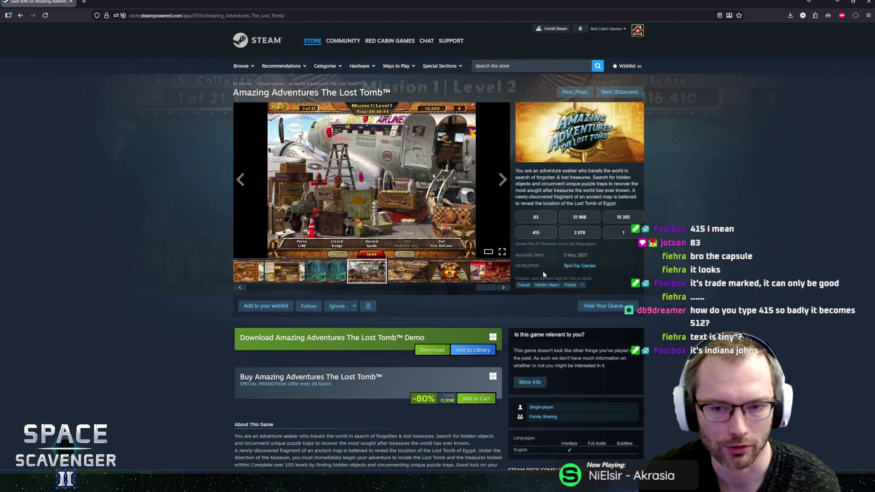
Step: Check the 2007 release year and guess 415 reviews
double_click(583, 255)
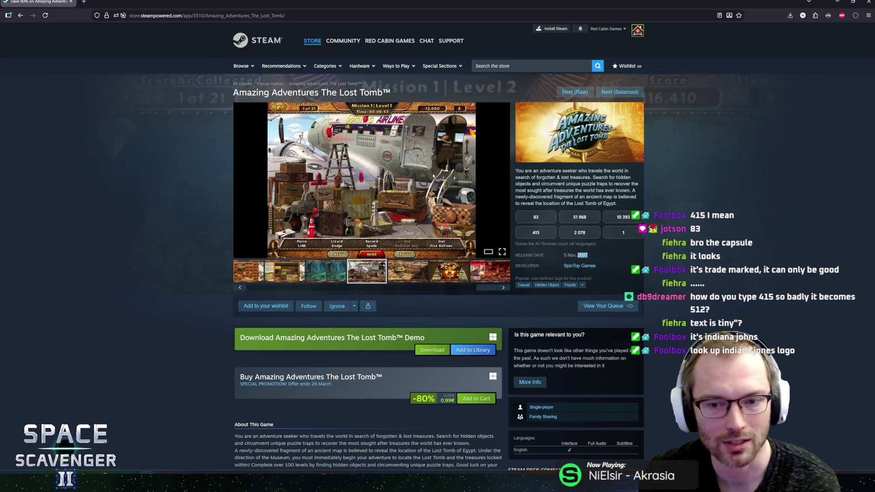
click(582, 256)
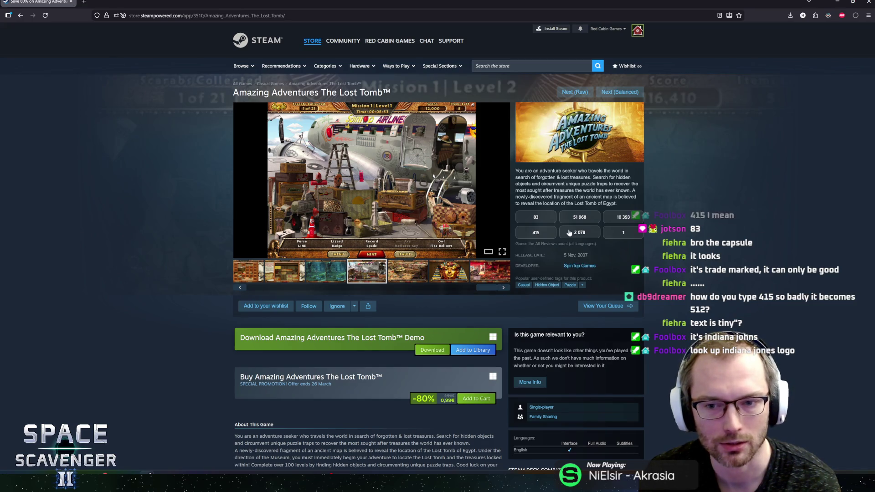
click(536, 237)
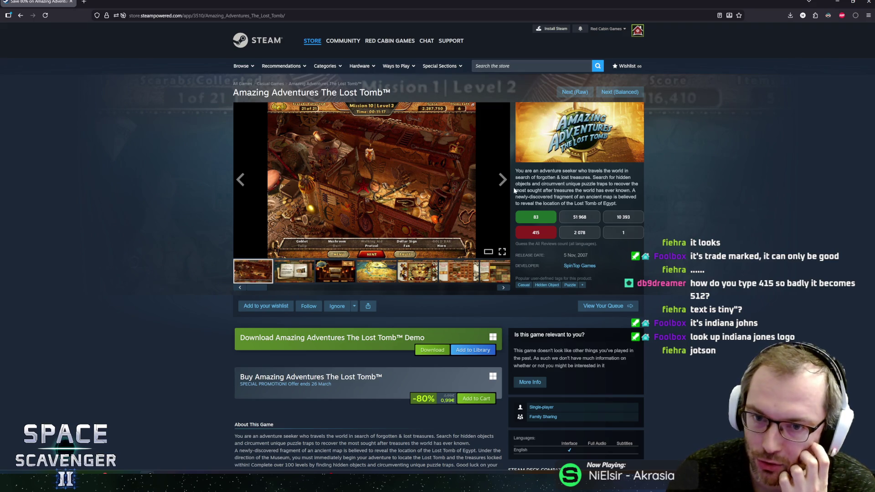
Step: Search the web for 'indiana jones' images in a new tab
key(ctrl+t)
text(indiana jones)
key(Return)
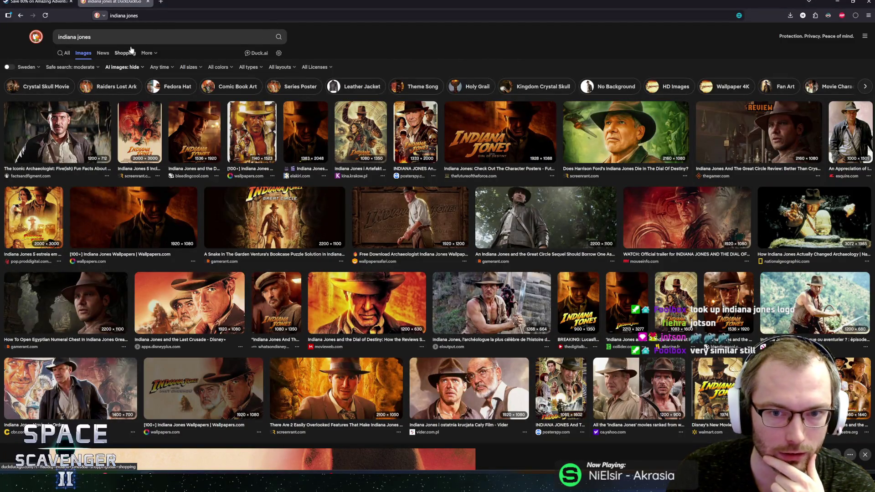
Step: Enlarge the Indiana Jones character poster, then return to Steam and skip to Path of Zen
click(476, 138)
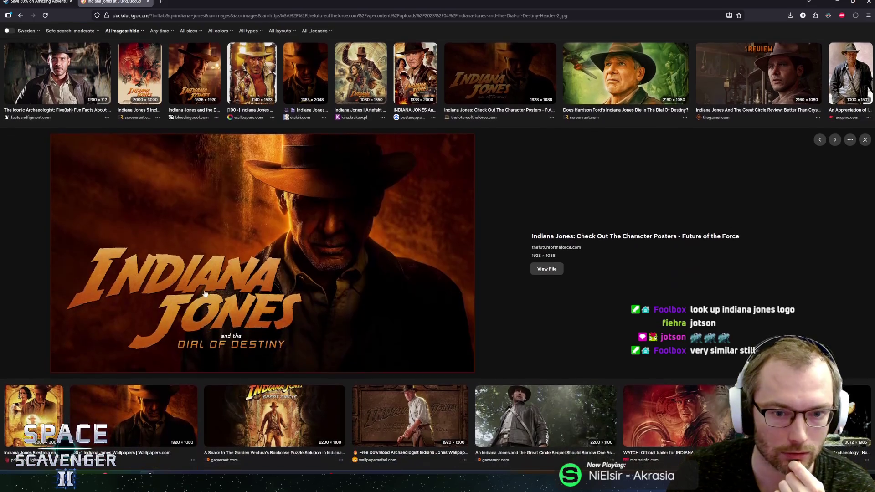
key(ctrl+shift+Tab)
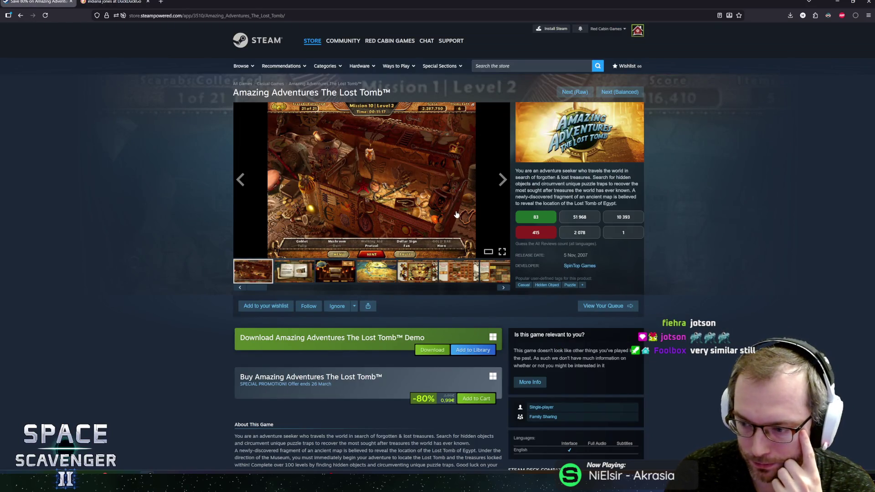
click(618, 92)
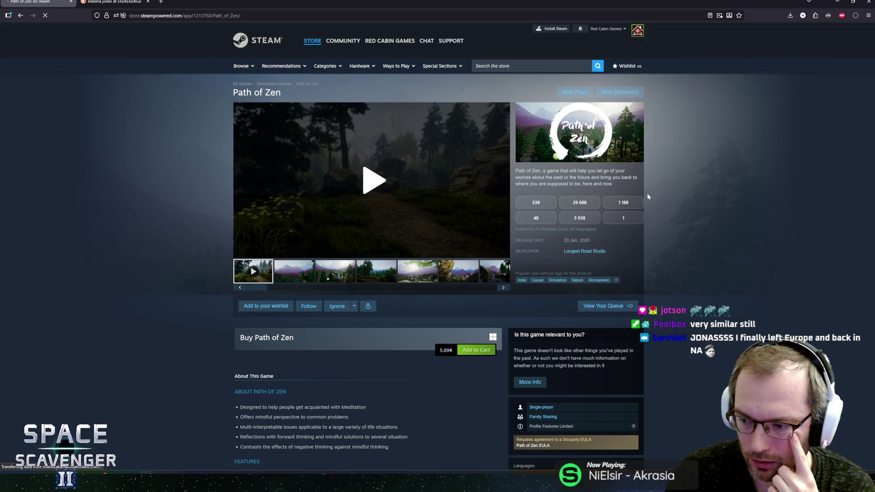
Step: Play and pause the Path of Zen trailer, briefly opening and closing the enlarged viewer
click(366, 193)
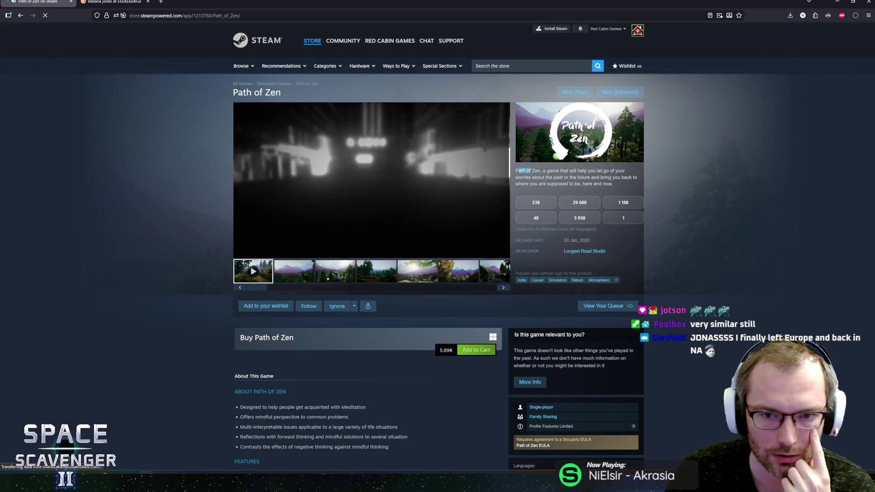
drag(516, 171, 605, 177)
click(597, 182)
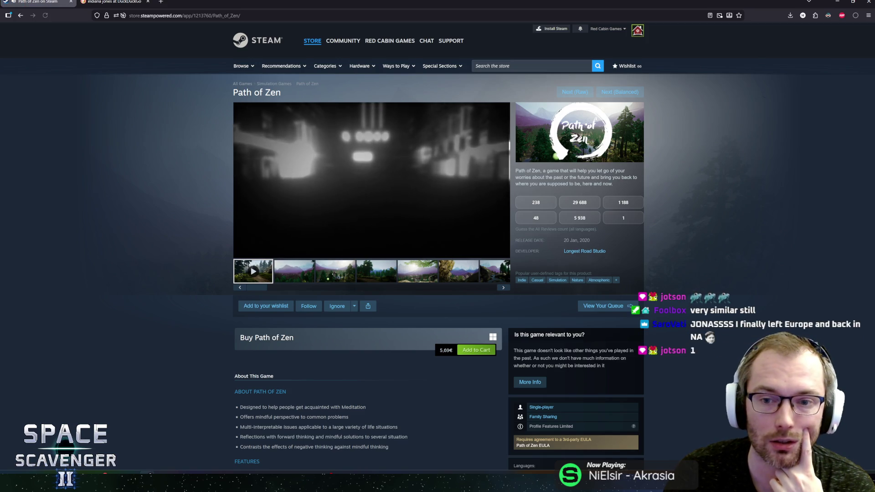
click(374, 183)
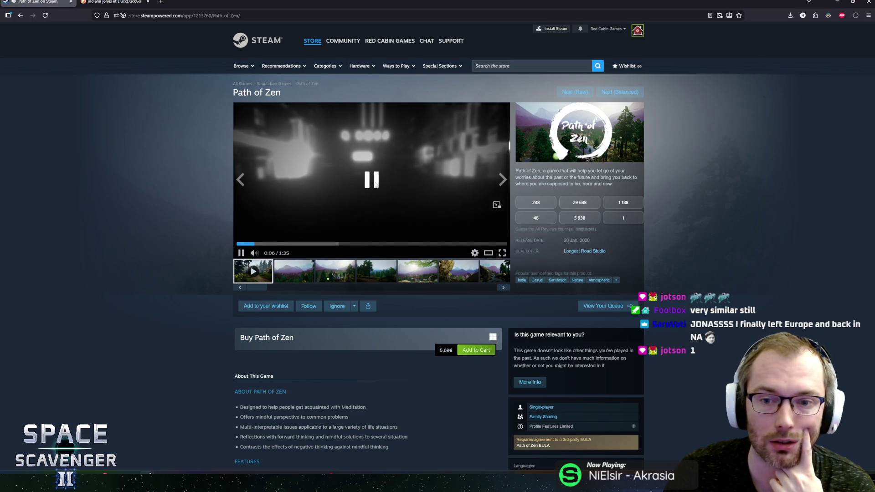
click(489, 253)
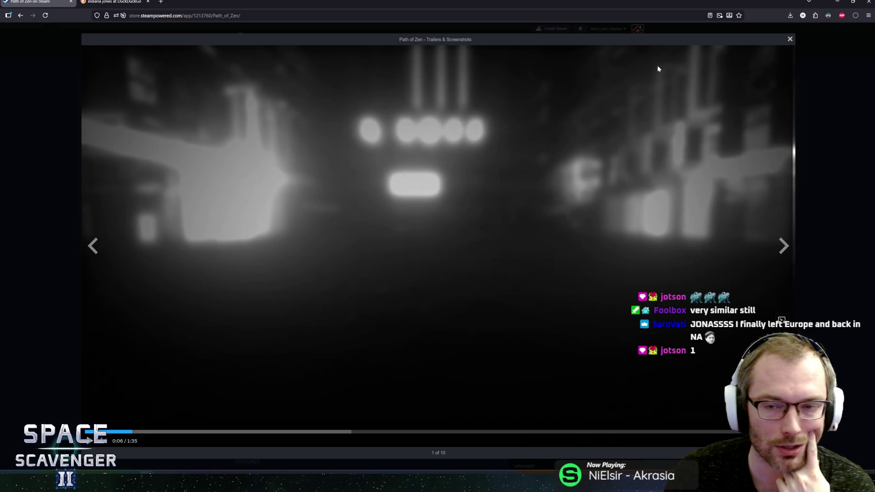
click(790, 40)
Step: Highlight parts of the description and the 20 Jan, 2020 release date, then reopen the trailer enlarged
mouse_move(535, 171)
mouse_down()
mouse_move(640, 171)
mouse_move(538, 170)
mouse_move(609, 184)
mouse_move(523, 175)
mouse_up()
click(522, 171)
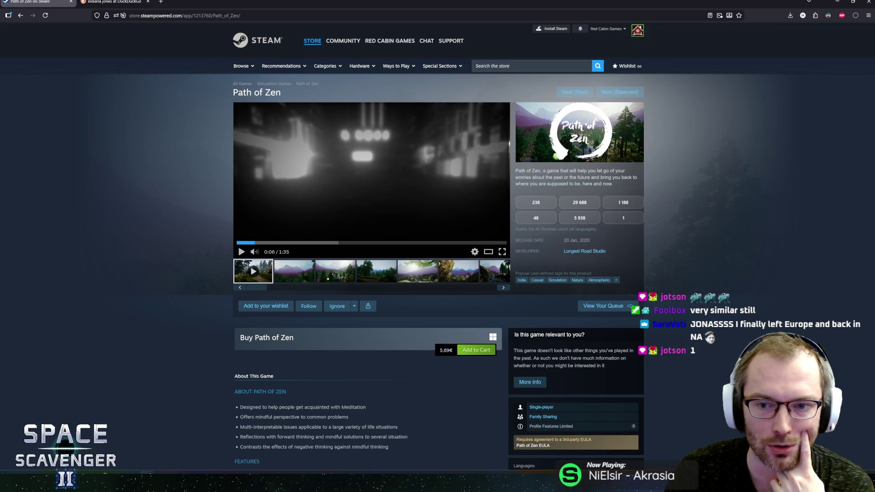
drag(565, 240, 584, 240)
click(589, 240)
double_click(573, 240)
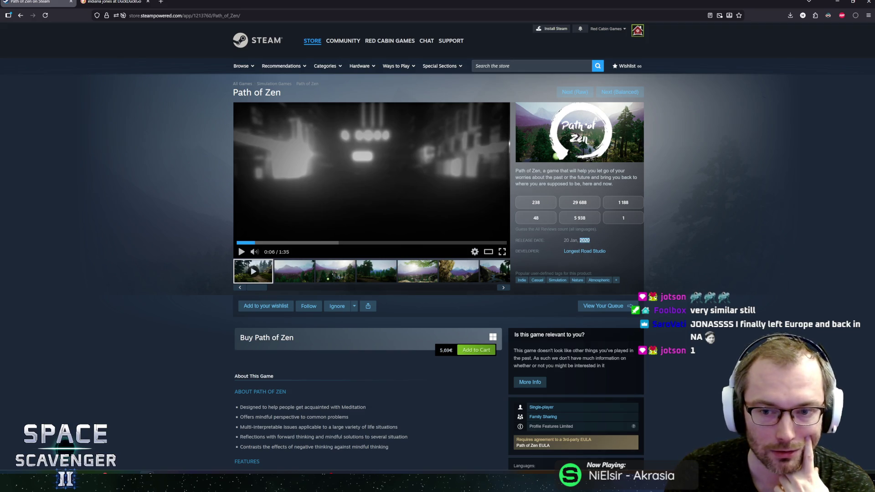
triple_click(573, 240)
click(573, 240)
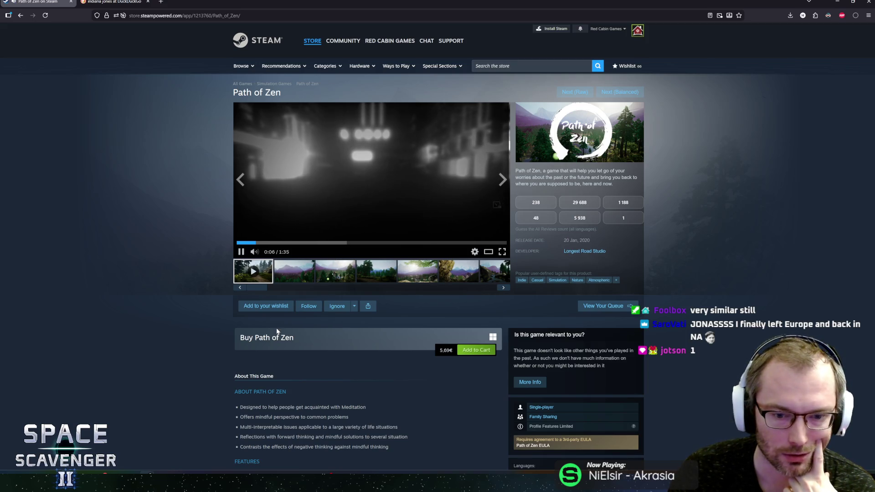
click(497, 250)
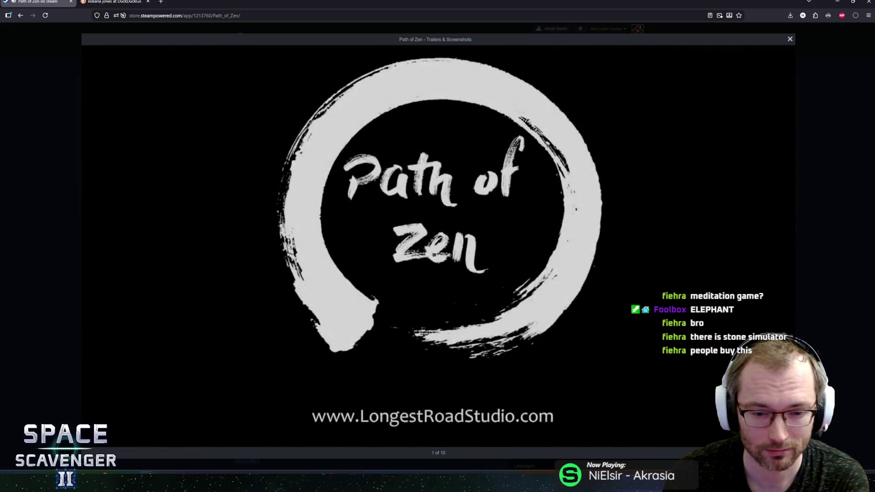
Step: Close the trailer lightbox and show the misty mountain forest screenshot in the main viewer
click(840, 305)
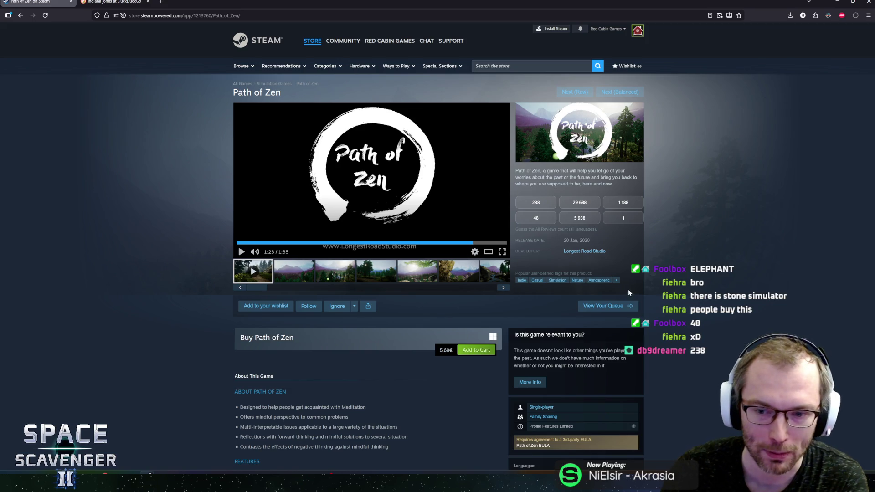
scroll(649, 294, down, 5)
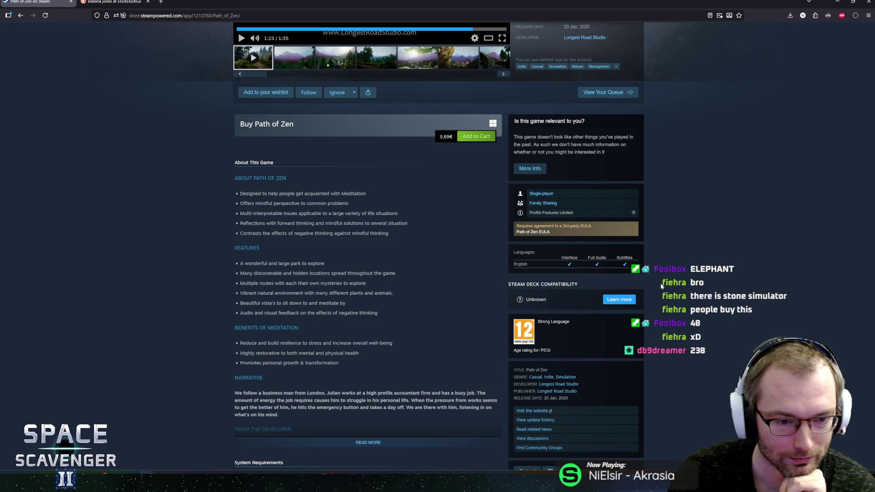
scroll(661, 283, down, 1)
scroll(661, 283, up, 6)
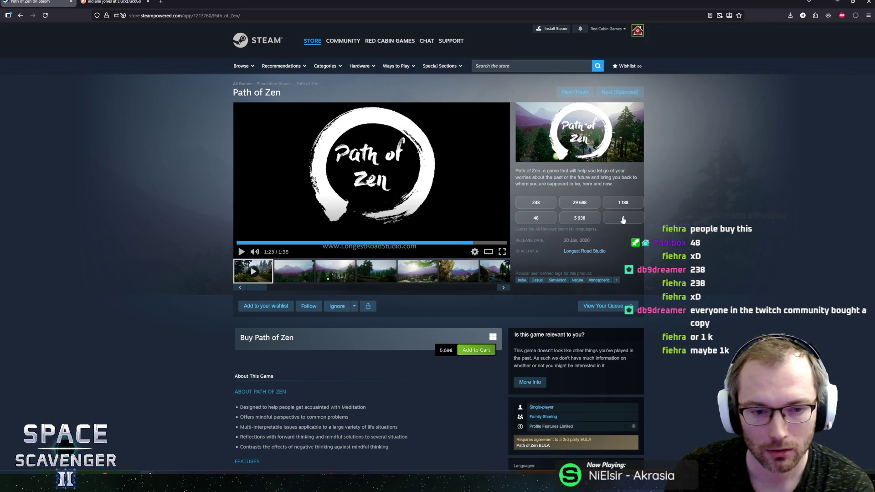
click(310, 272)
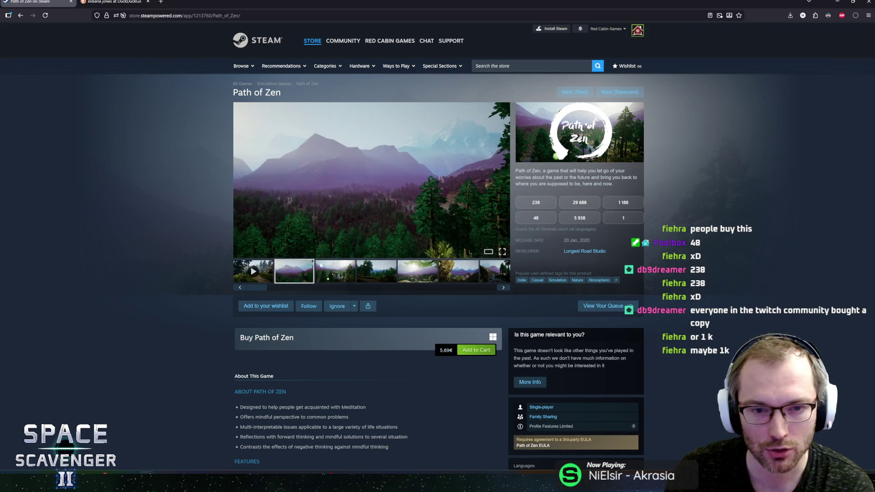
Step: Advance two screenshots in the Path of Zen media viewer and scroll the page down and back
click(501, 186)
click(500, 187)
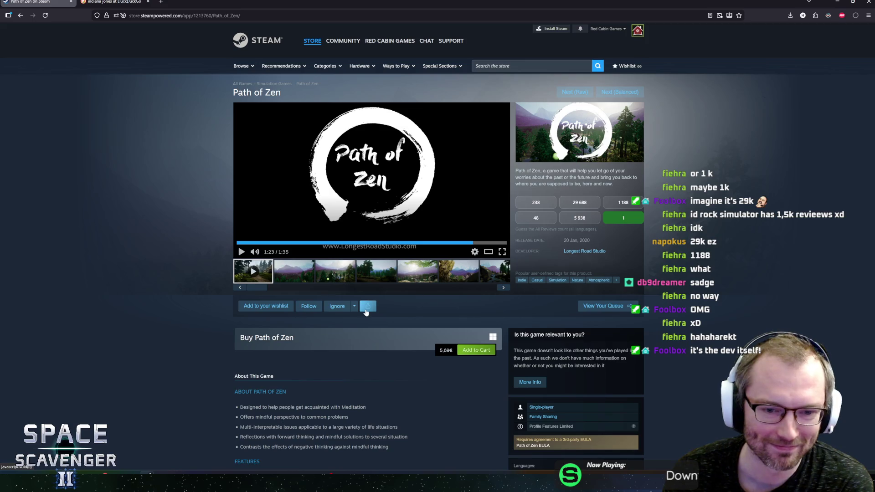
scroll(274, 344, down, 5)
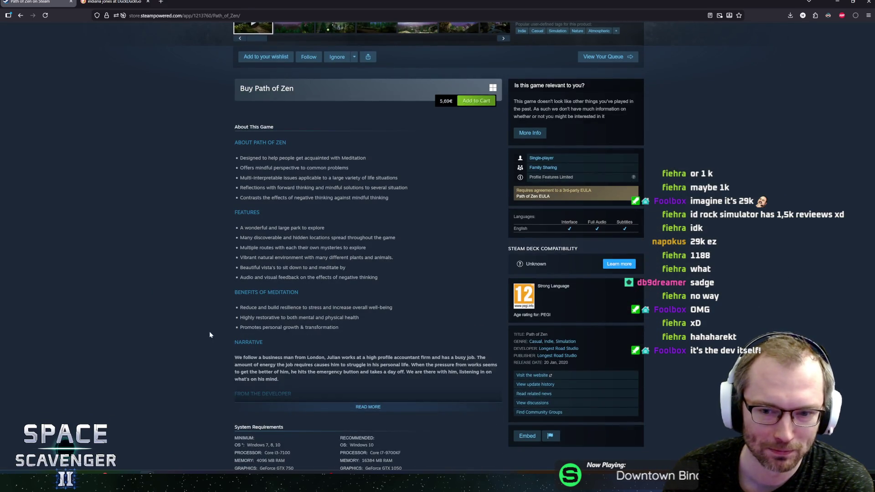
scroll(214, 333, up, 5)
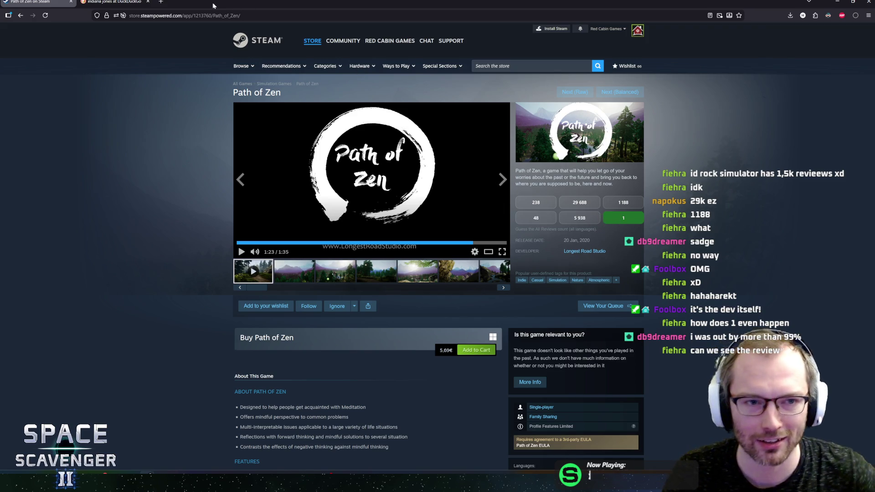
Step: Copy the Path of Zen store page address, then move on to Age of History II
click(218, 16)
key(Escape)
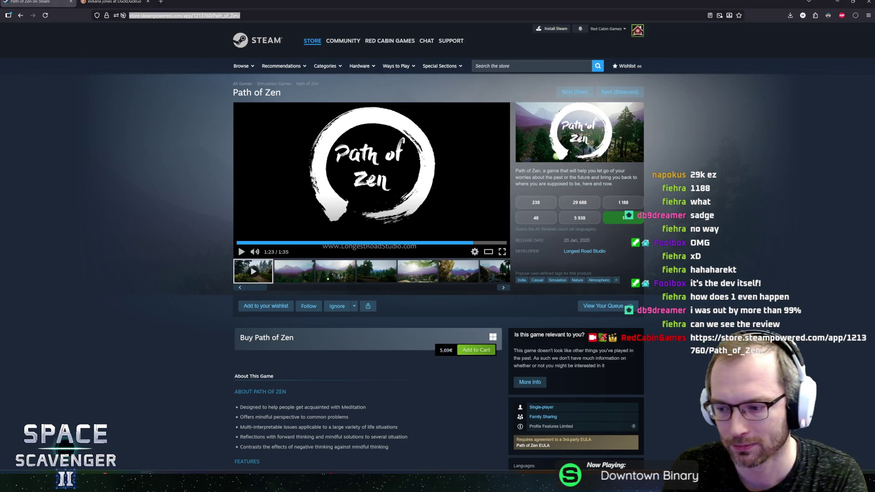
drag(552, 171, 596, 177)
click(641, 82)
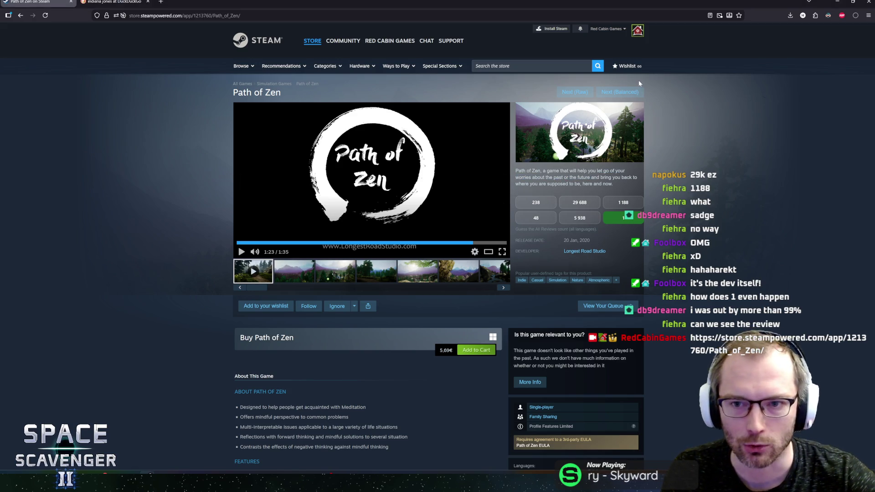
click(620, 93)
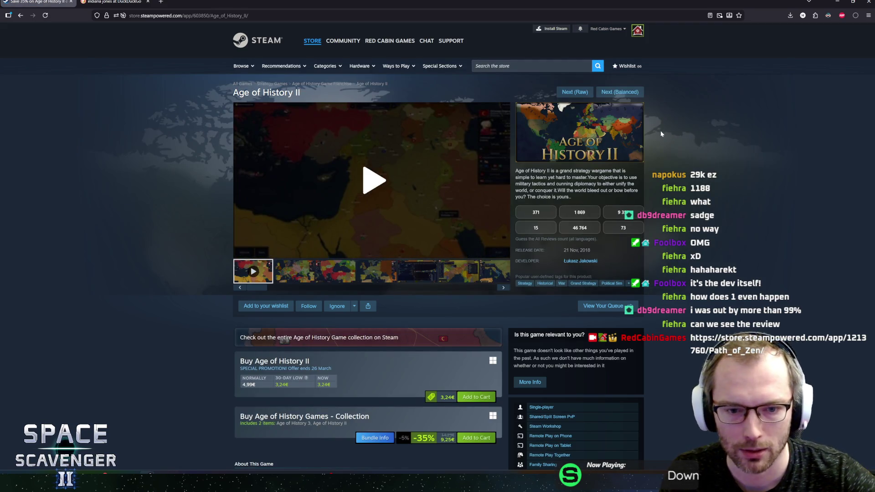
Step: Play the Age of History II trailer enlarged, jump ahead to about 1:13, then close the viewer
click(373, 180)
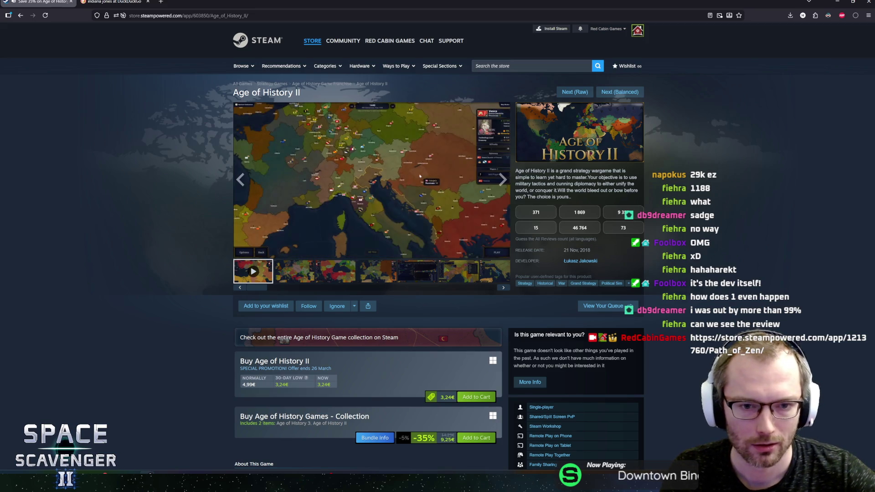
click(486, 252)
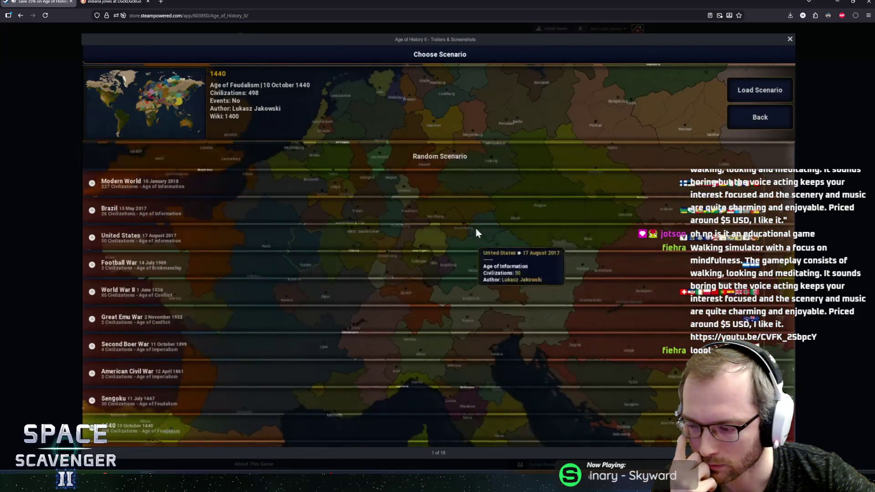
mouse_move(670, 172)
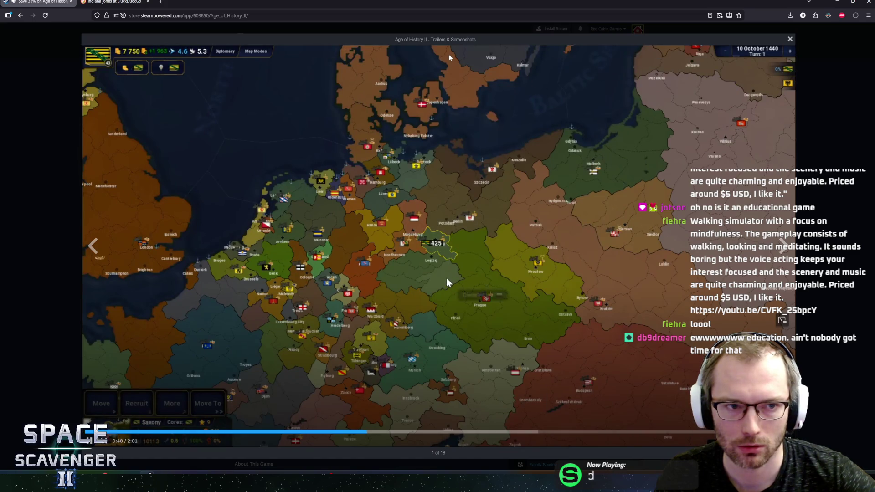
click(513, 432)
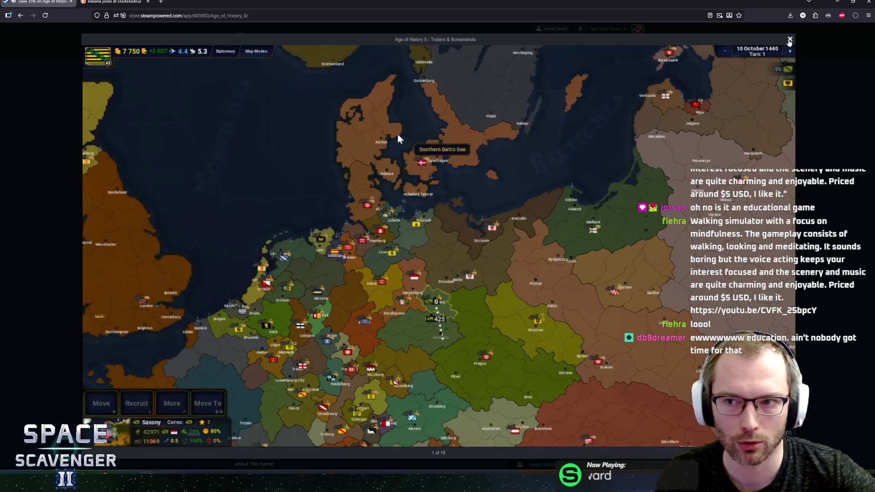
click(790, 40)
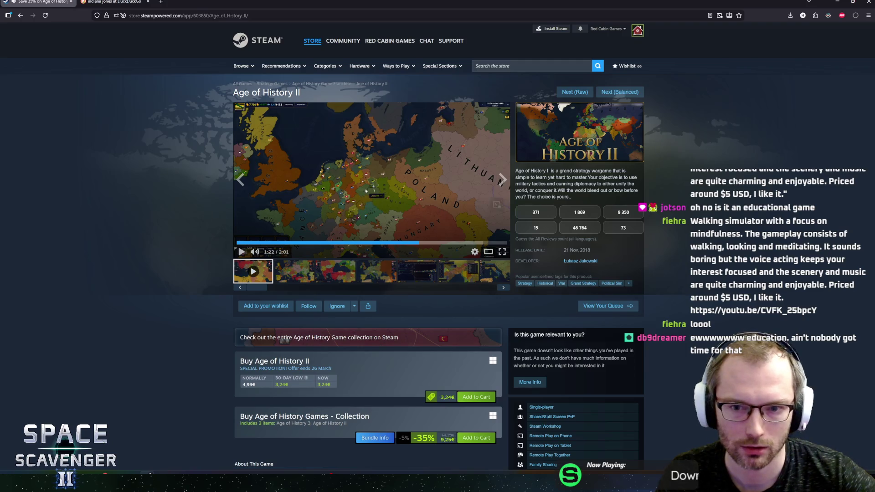
drag(521, 170, 616, 183)
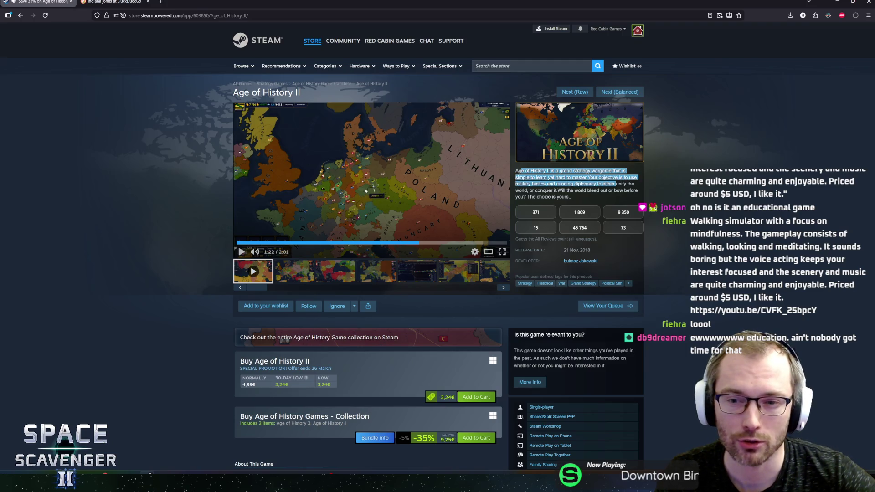
click(616, 184)
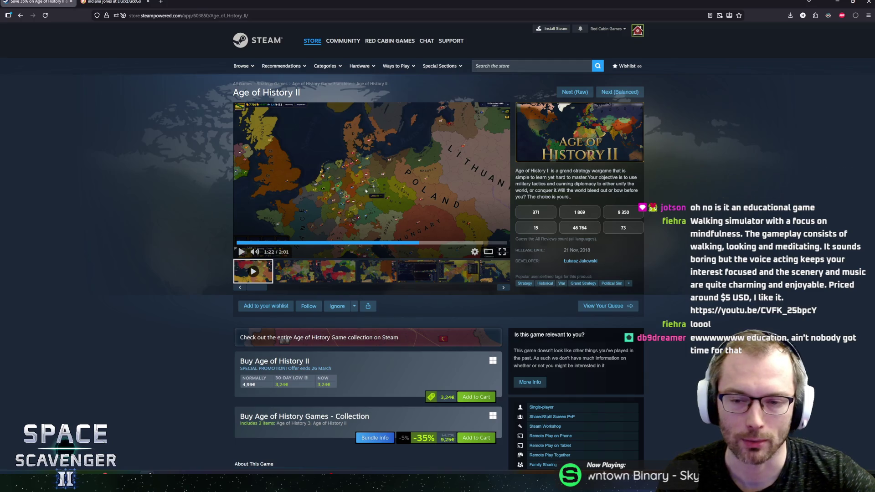
mouse_move(516, 171)
mouse_down()
mouse_move(587, 177)
mouse_move(547, 177)
mouse_up()
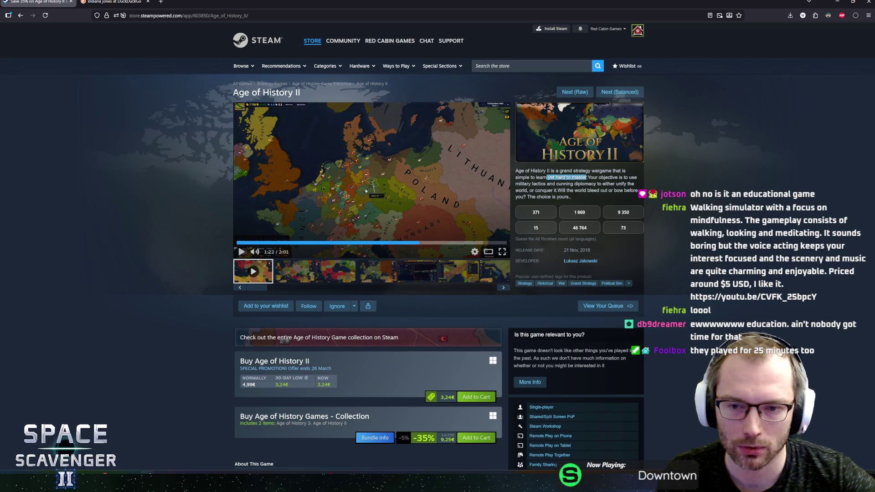
click(588, 178)
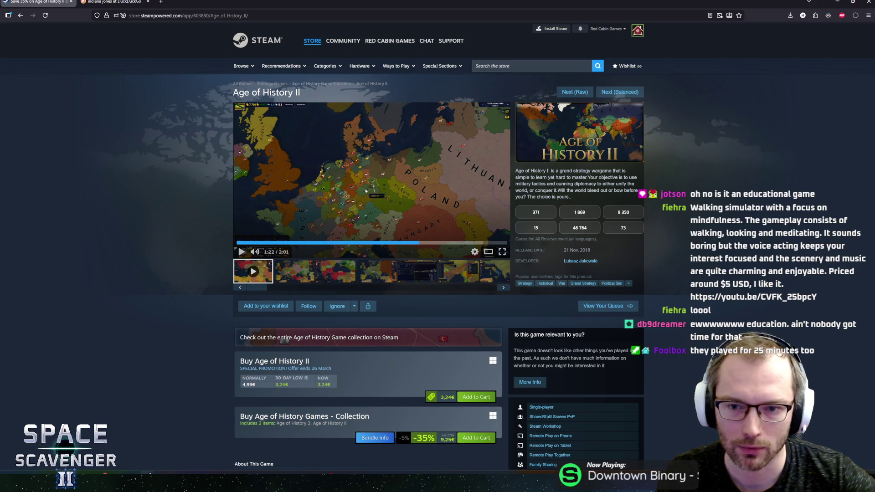
drag(587, 177, 516, 172)
click(588, 178)
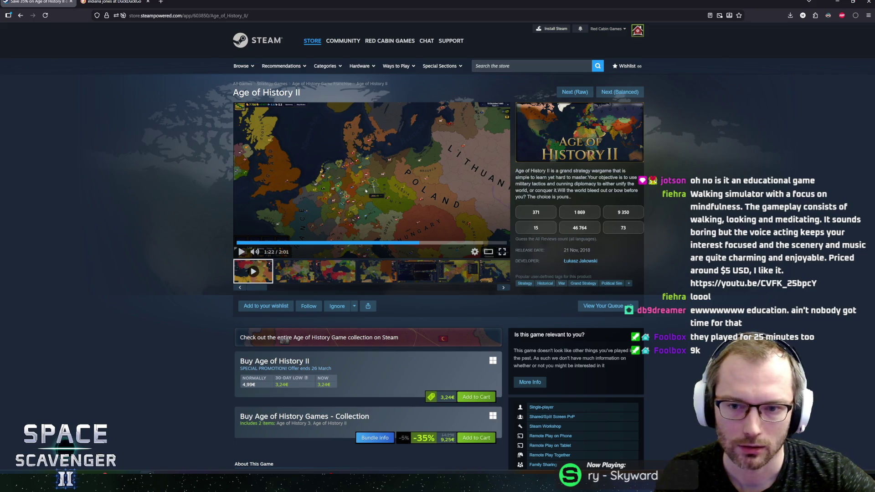
mouse_move(588, 177)
mouse_down()
mouse_move(608, 183)
mouse_move(535, 177)
mouse_up()
click(535, 177)
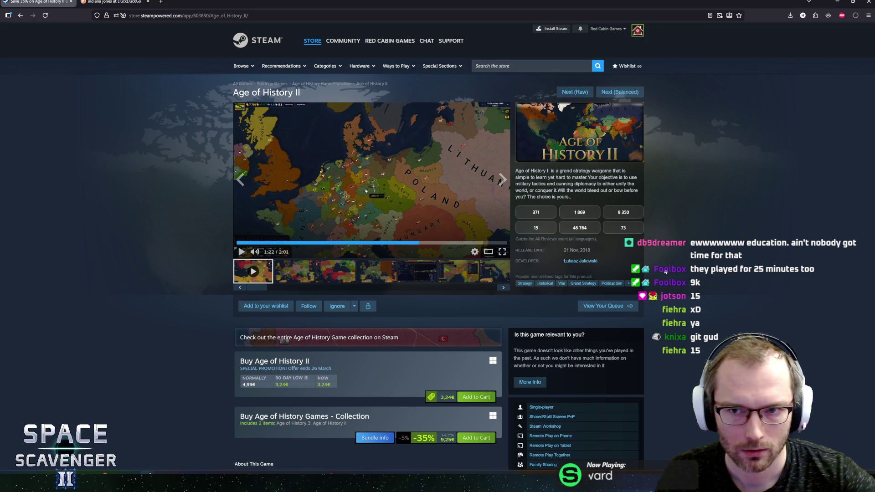
mouse_move(546, 177)
mouse_down()
mouse_move(622, 184)
mouse_move(567, 190)
mouse_move(522, 177)
mouse_up()
click(522, 178)
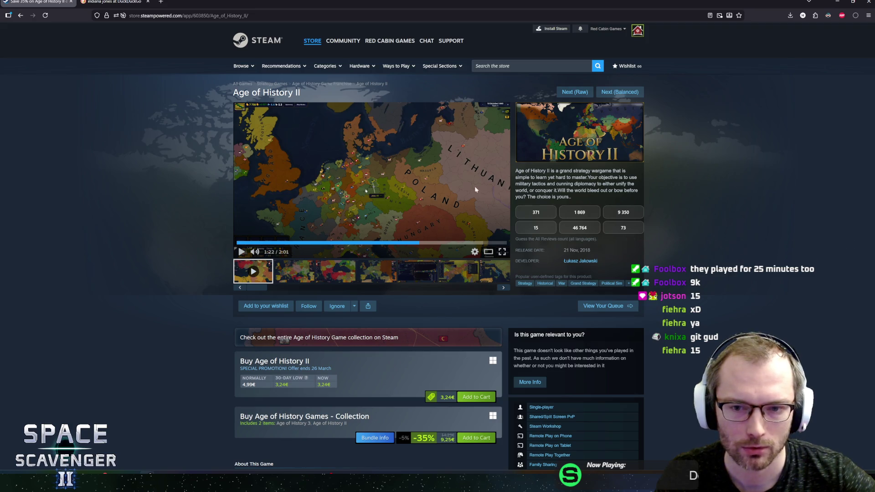
Step: Highlight the Age of History II normal price 4,99€ and release date 21 Nov, 2018
scroll(182, 260, down, 2)
drag(260, 316, 235, 313)
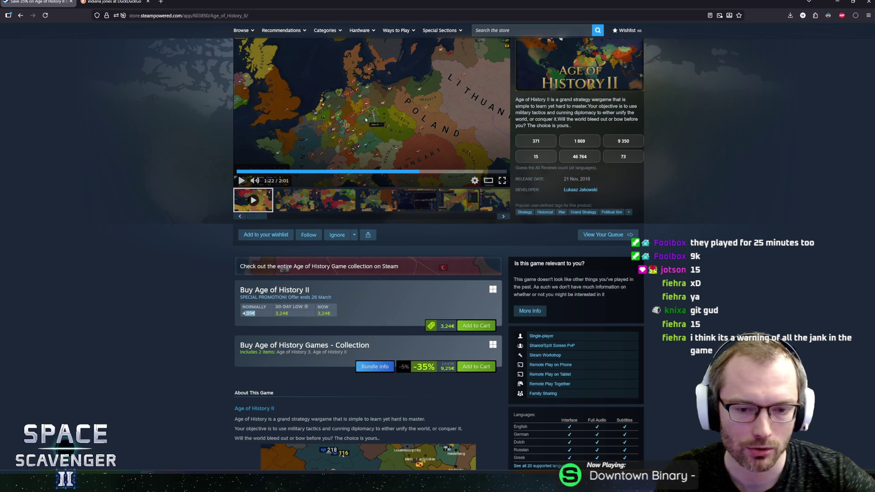
click(248, 319)
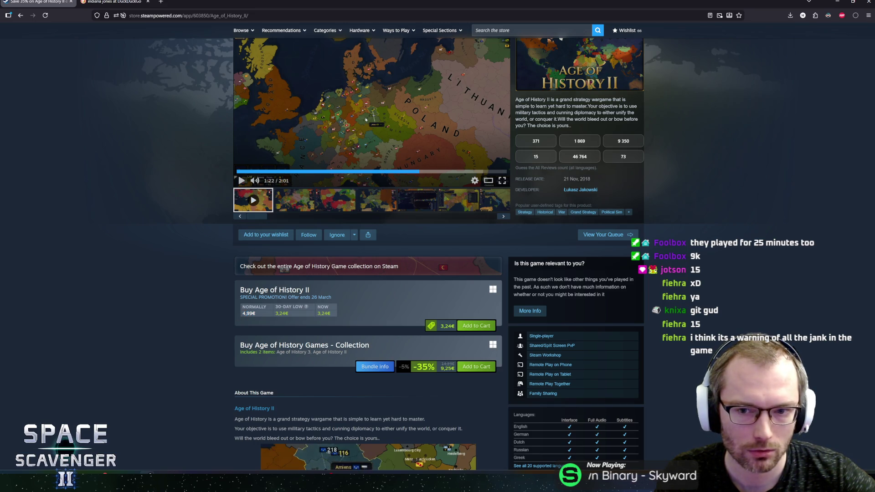
drag(587, 180, 563, 179)
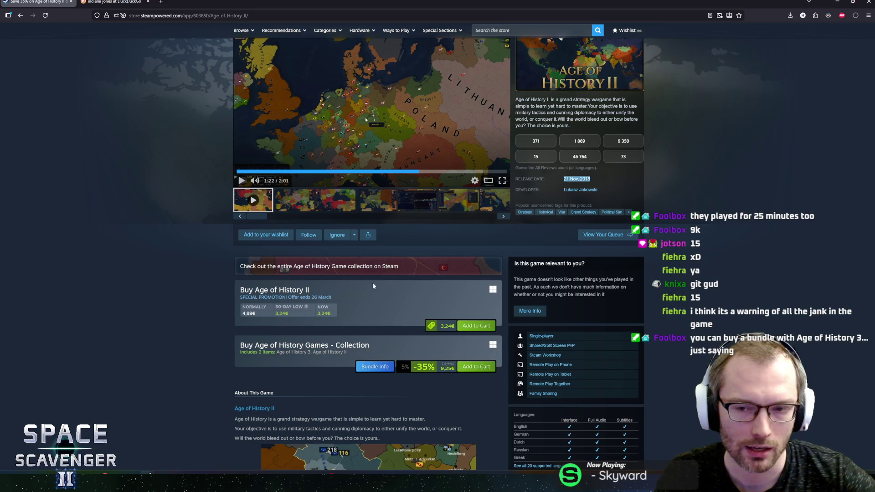
click(240, 315)
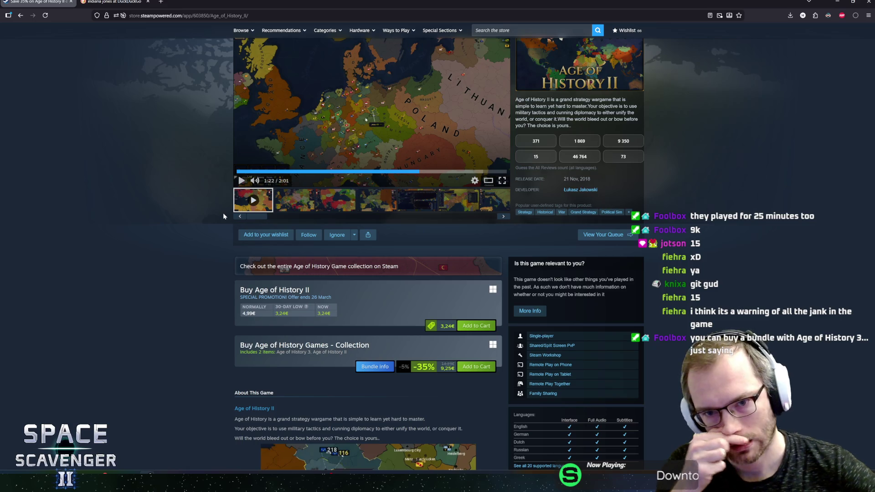
Step: Scroll through the store page, then play the trailer in the enlarged viewer
scroll(192, 215, down, 2)
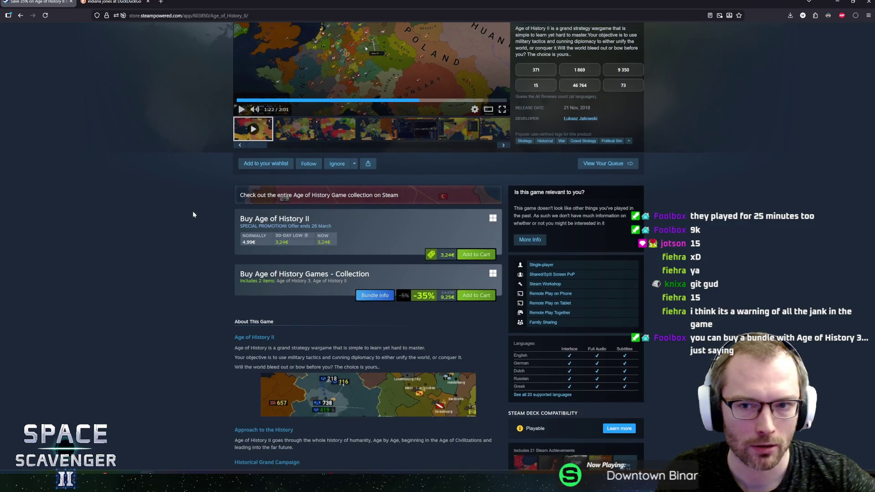
scroll(196, 214, up, 1)
scroll(198, 215, down, 2)
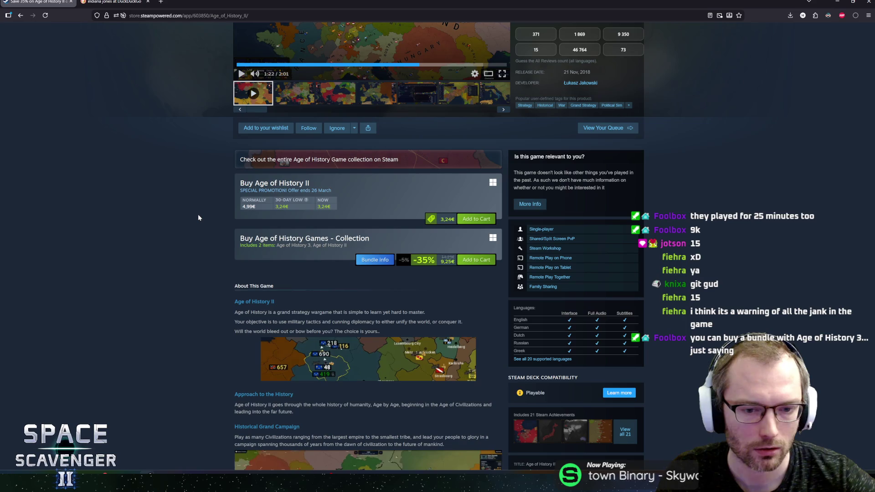
scroll(198, 217, down, 4)
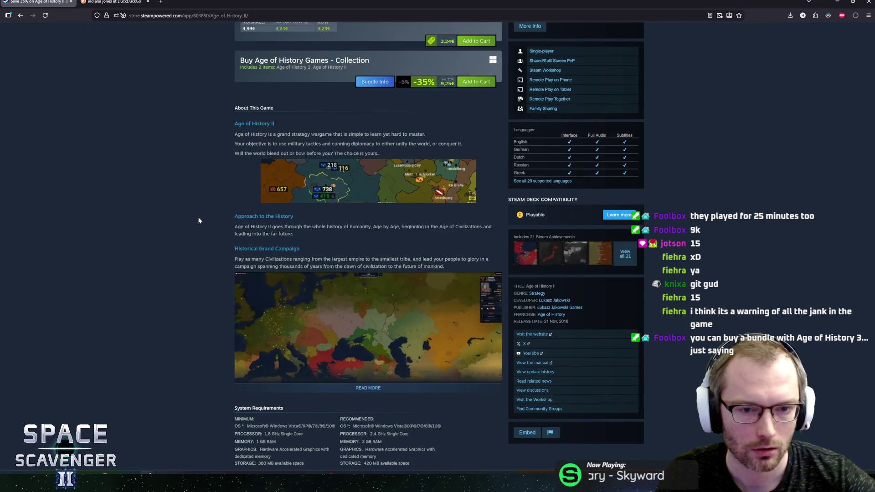
scroll(199, 220, down, 1)
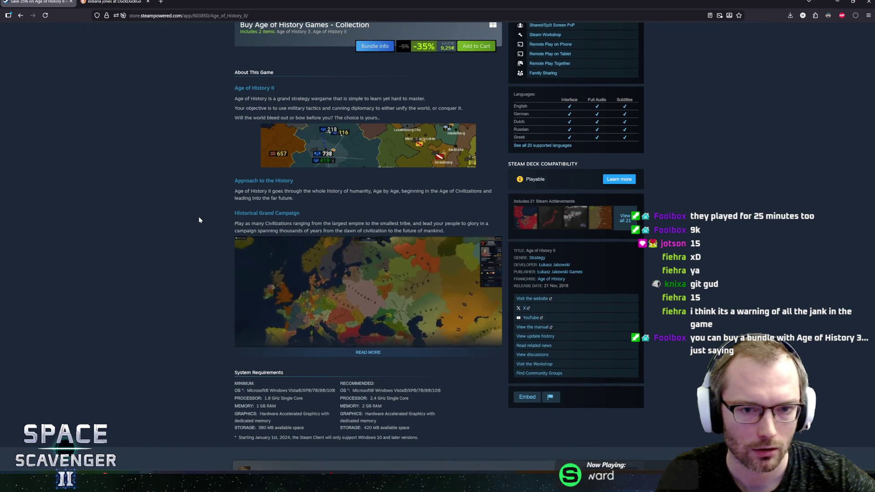
scroll(199, 219, up, 5)
scroll(198, 219, up, 4)
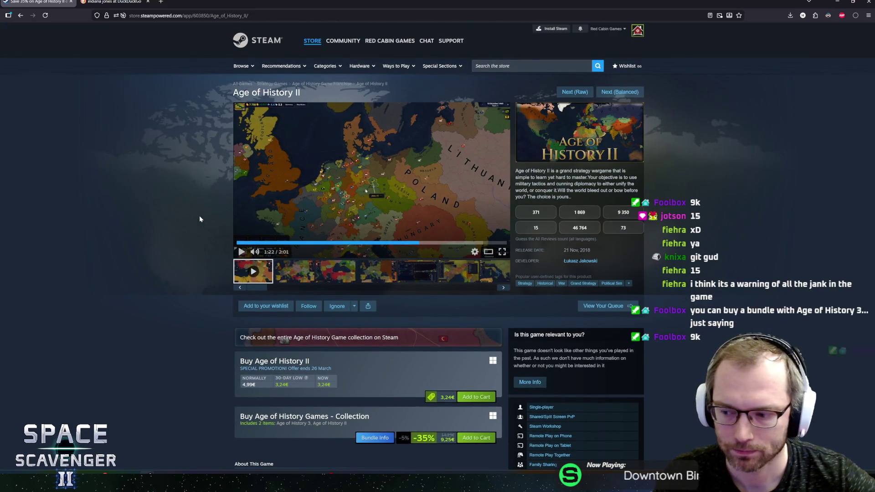
scroll(199, 219, down, 6)
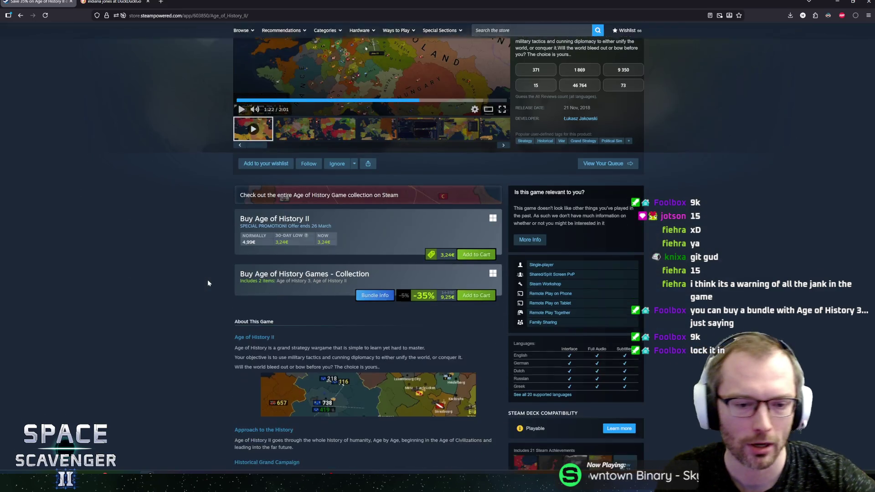
scroll(204, 262, down, 6)
scroll(201, 262, up, 10)
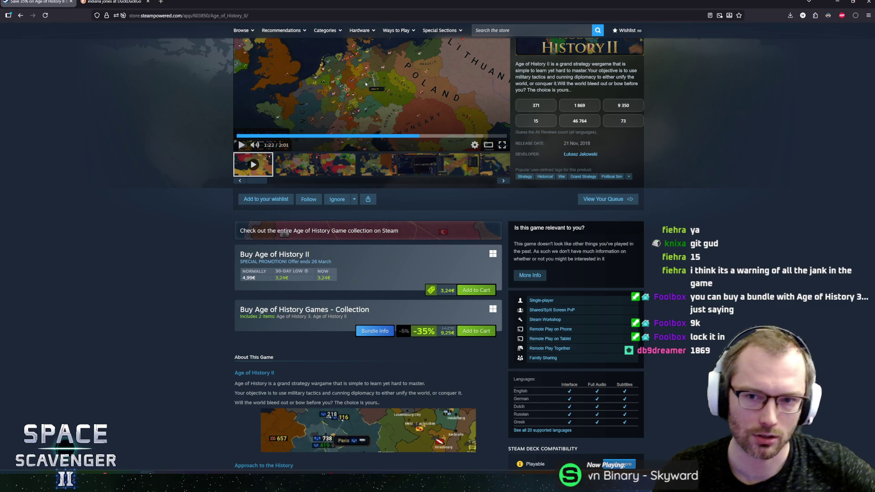
scroll(207, 274, down, 1)
scroll(206, 273, down, 2)
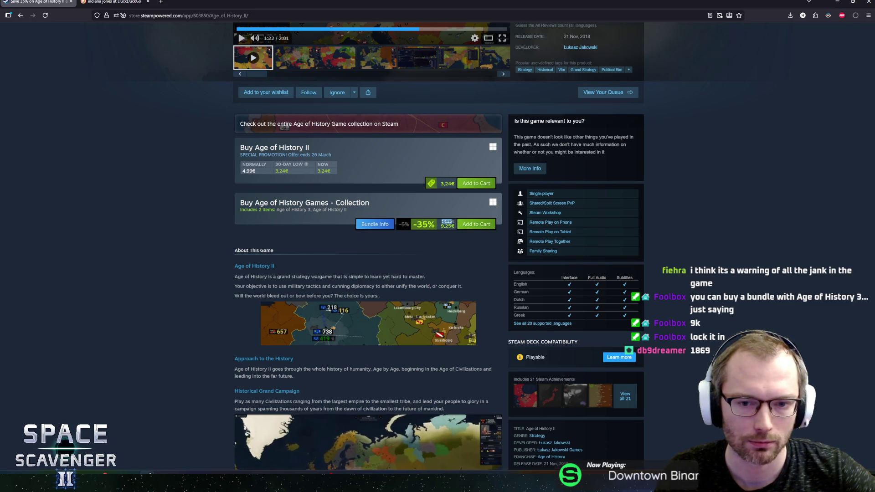
scroll(187, 285, down, 5)
scroll(187, 283, down, 5)
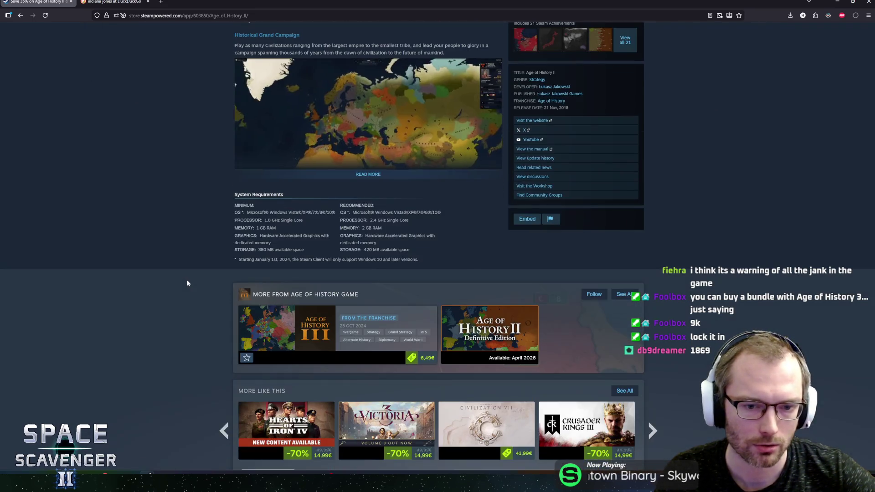
scroll(188, 279, up, 15)
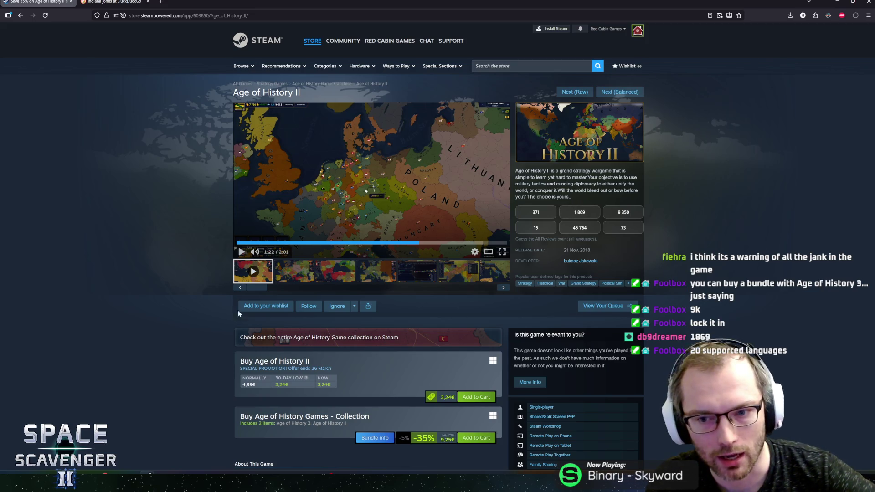
scroll(258, 318, down, 2)
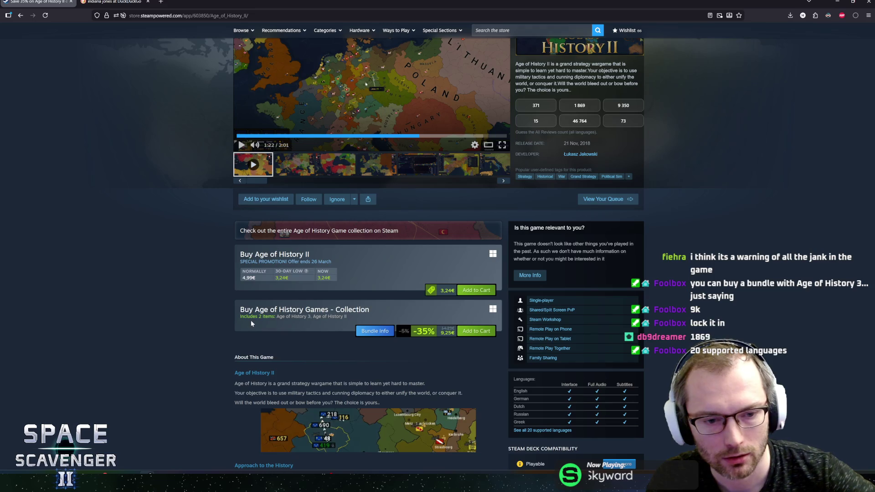
scroll(223, 309, up, 2)
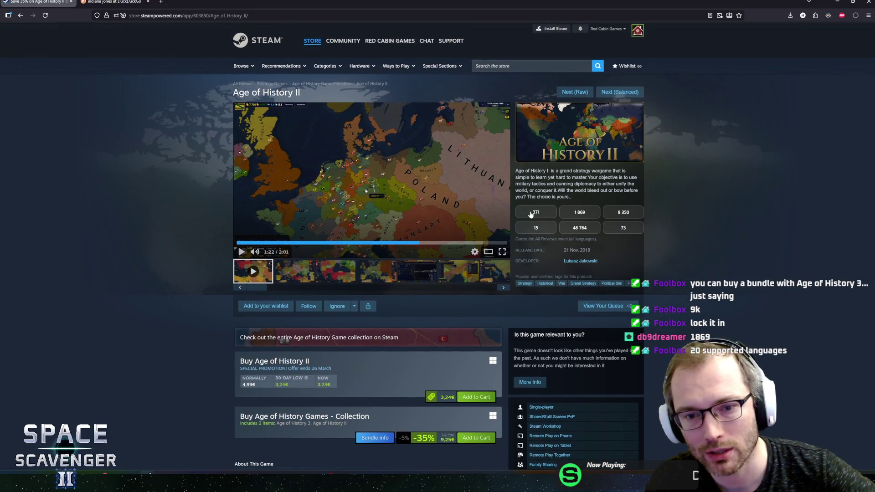
click(394, 179)
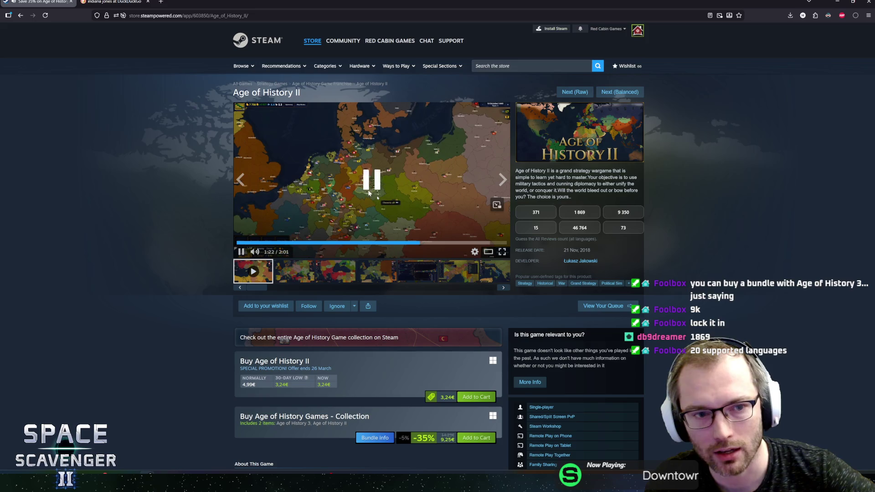
click(488, 251)
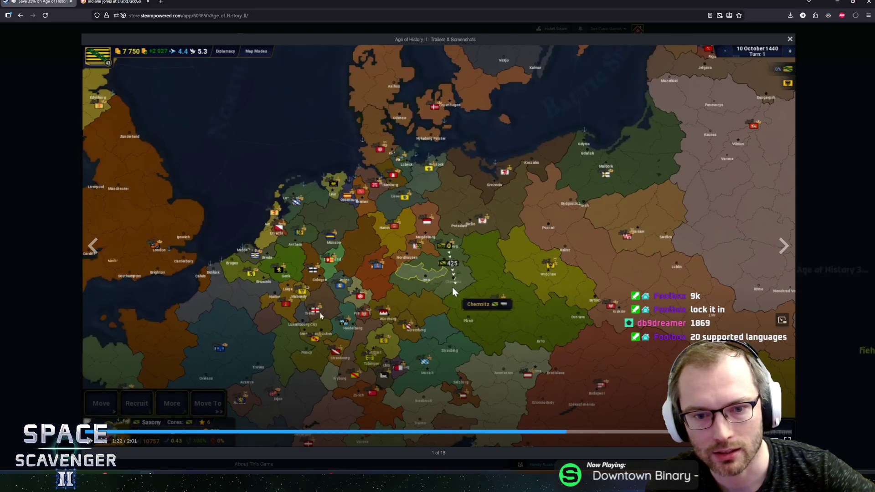
Step: Seek the Age of History II trailer back to 1:14 of 2:01 and close the lightbox
click(517, 435)
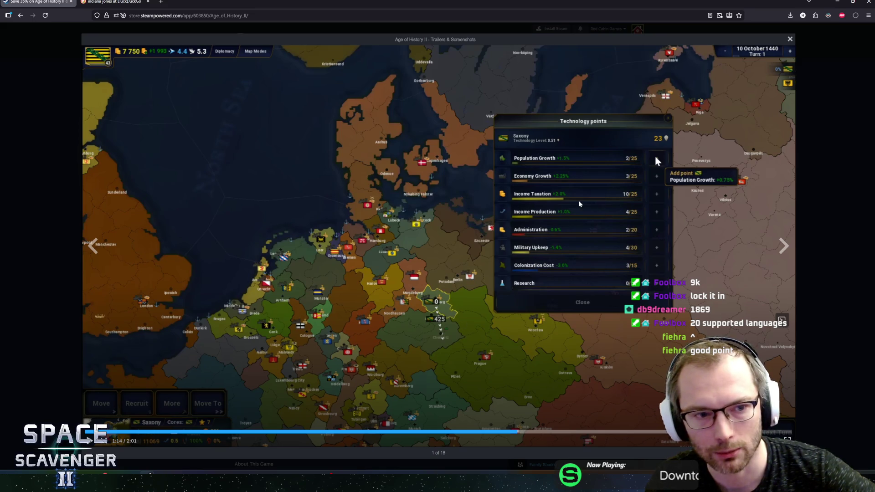
click(791, 38)
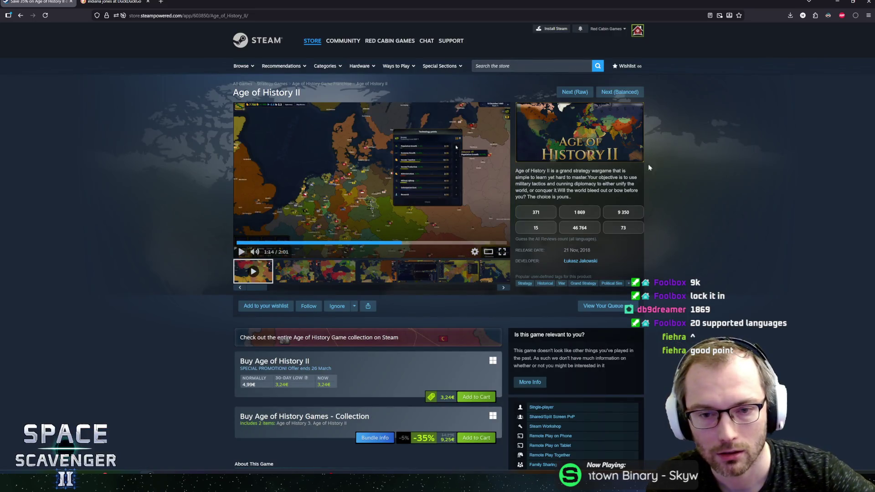
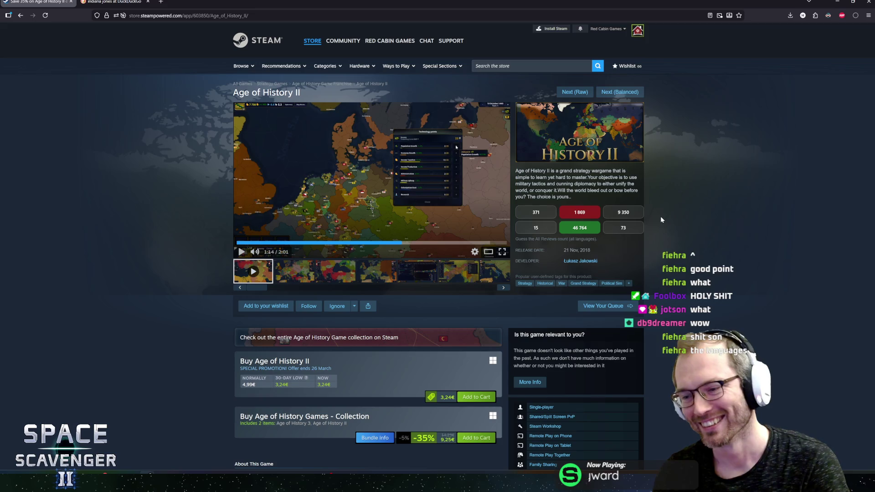
Step: Review the Age of History II page's 3,24€ price, reviews and languages, then return to Unity
scroll(597, 315, down, 10)
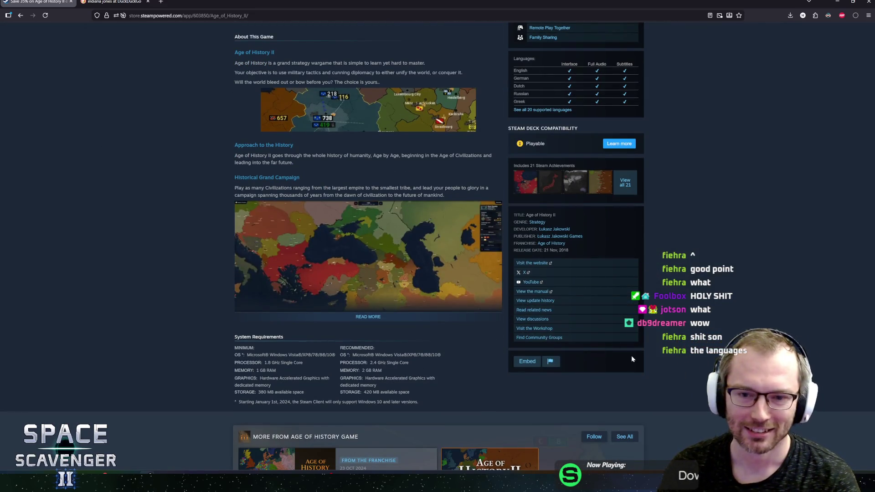
scroll(683, 333, up, 3)
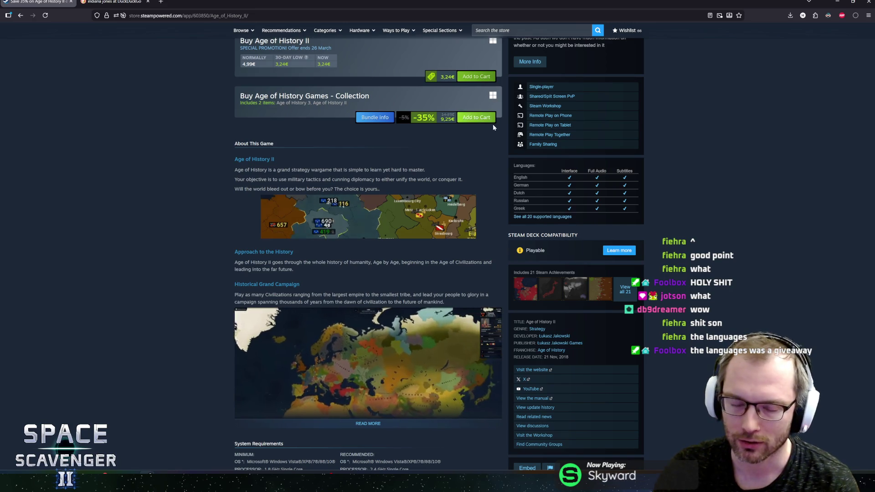
scroll(542, 219, up, 3)
scroll(583, 261, up, 1)
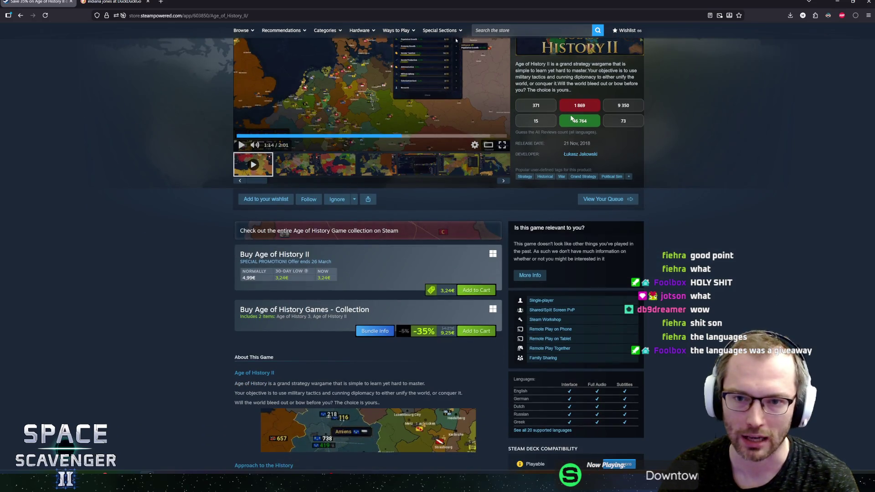
drag(576, 133, 585, 124)
click(716, 122)
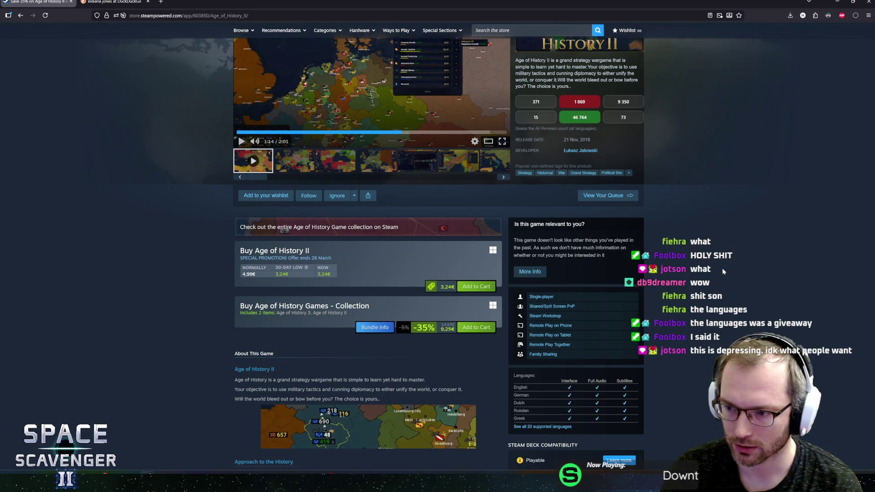
scroll(724, 274, down, 2)
scroll(711, 268, up, 1)
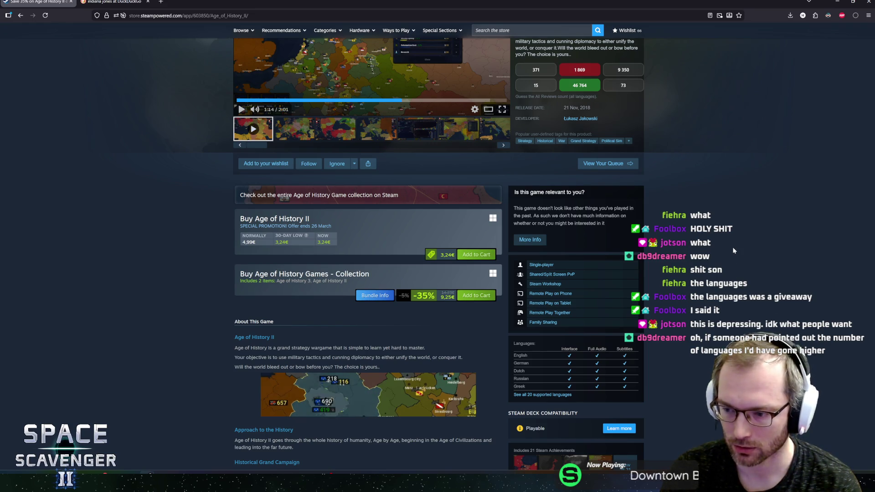
scroll(506, 264, up, 5)
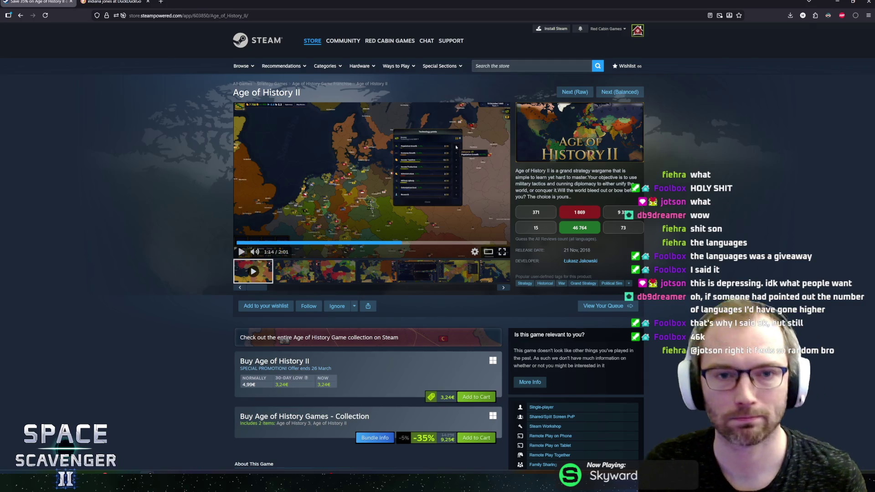
key(alt+Tab)
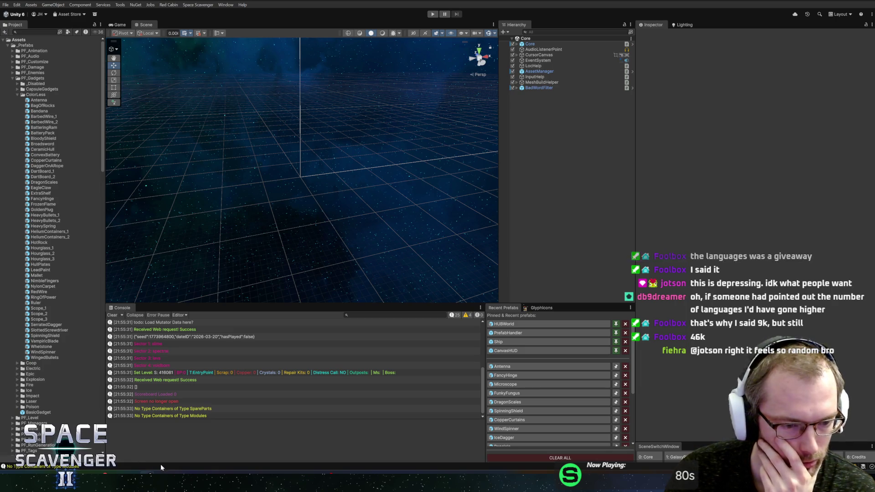
Step: Open the Antenna prefab from Recent Prefabs and scroll down its Inspector
mouse_move(177, 474)
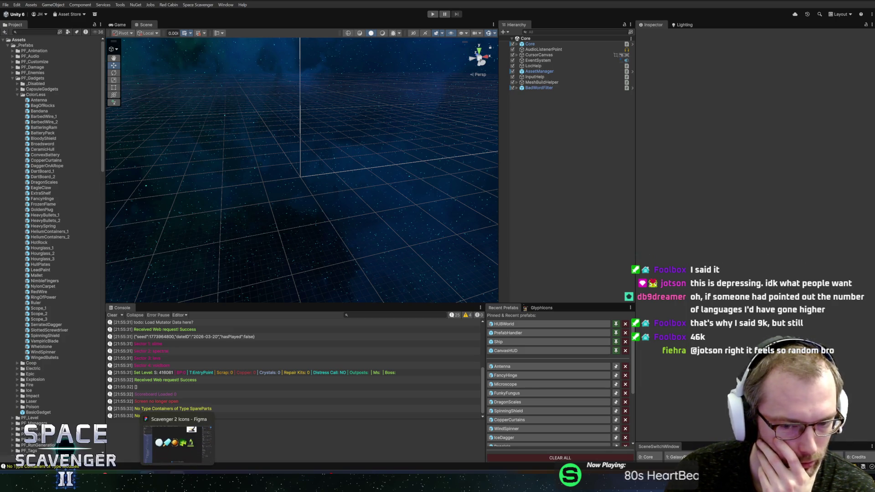
click(503, 367)
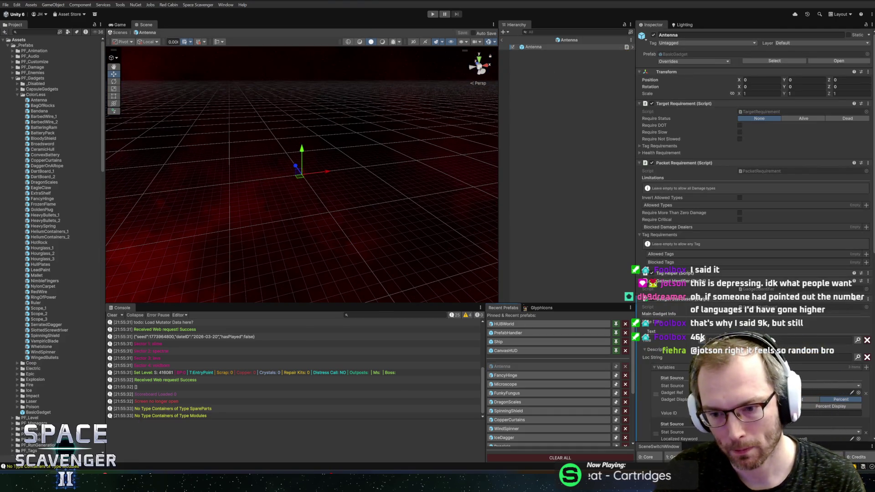
scroll(688, 323, down, 1)
scroll(689, 323, down, 10)
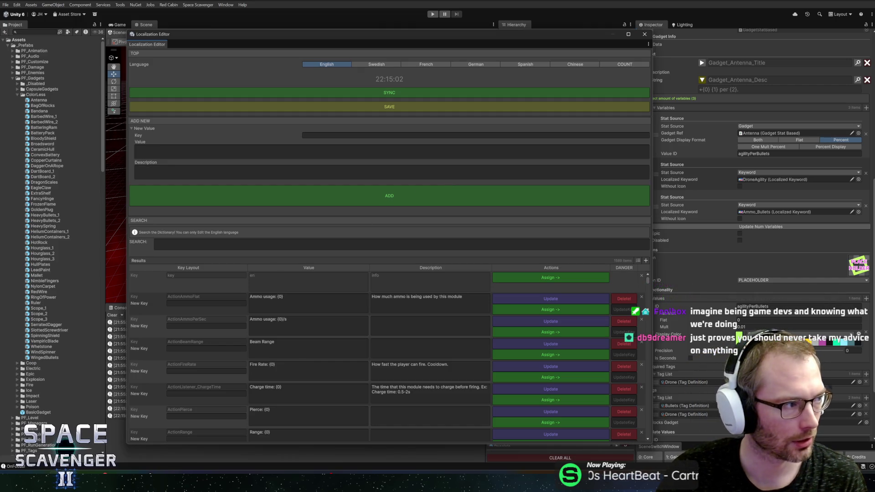
Step: Search the localization keys for 'antenna' to show Gadget_Antenna_Desc and Gadget_Antenna_Title
click(298, 248)
text(antenna)
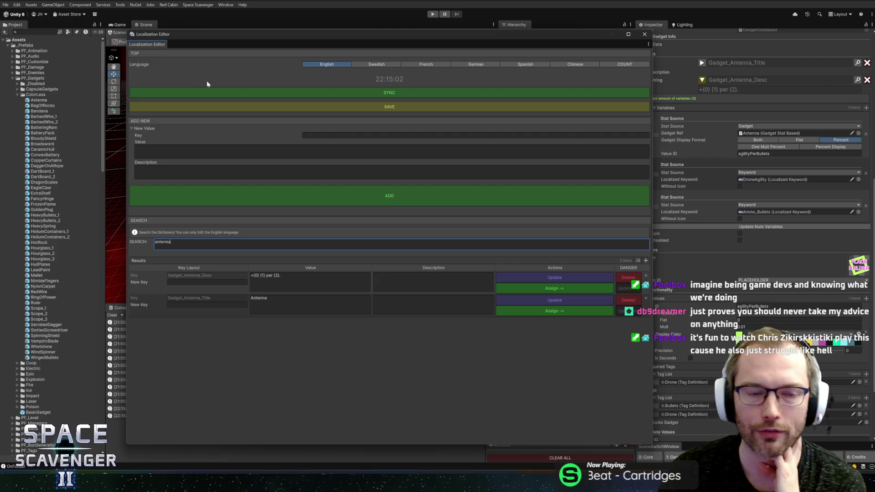
mouse_move(233, 35)
mouse_down()
mouse_move(205, 32)
mouse_move(228, 24)
mouse_move(220, 24)
mouse_up()
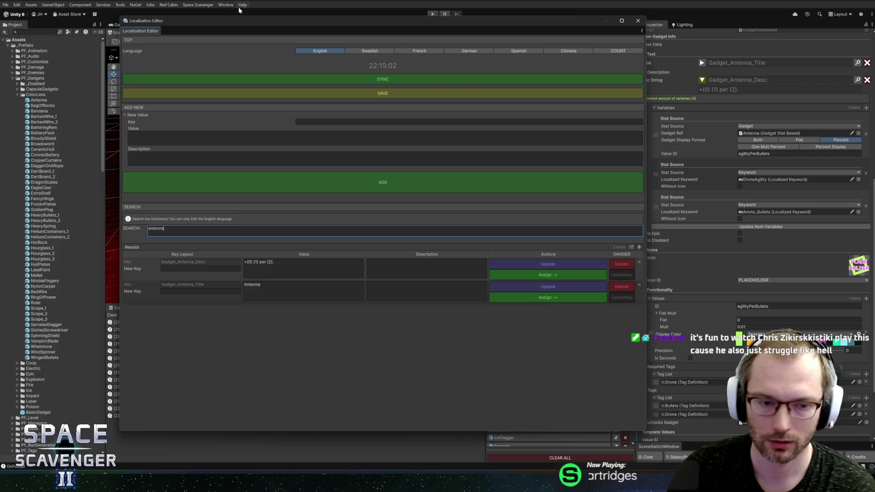
click(288, 269)
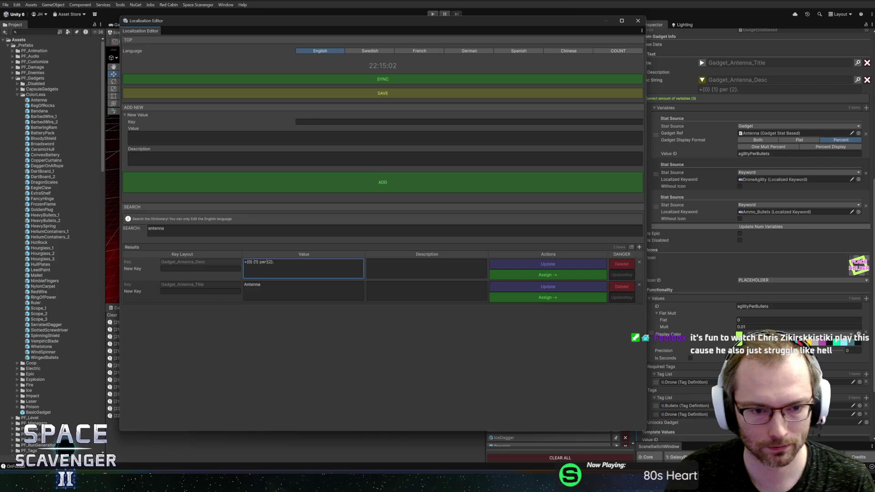
Step: Set Gadget_Antenna_Desc to '+{0} {1} per max {2} storage.', add an example description, and commit it
text(max {2})
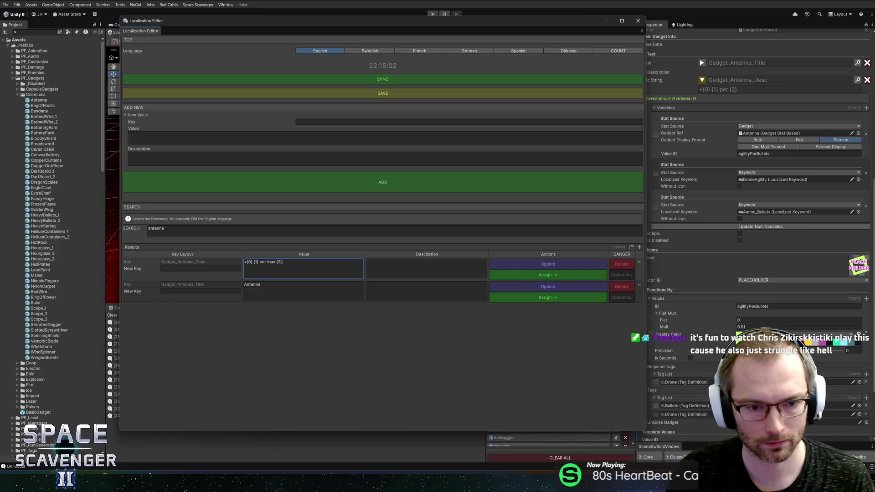
text( storage)
key(Tab)
text(Ex)
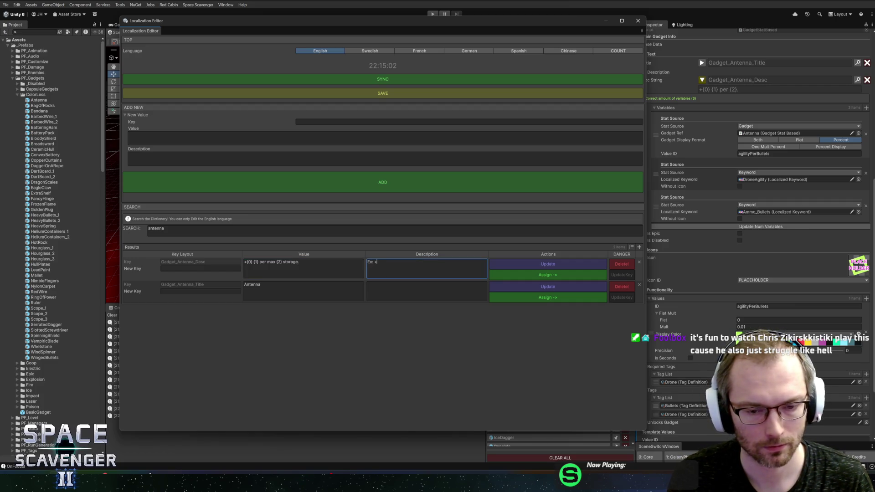
text(10)
text(%)
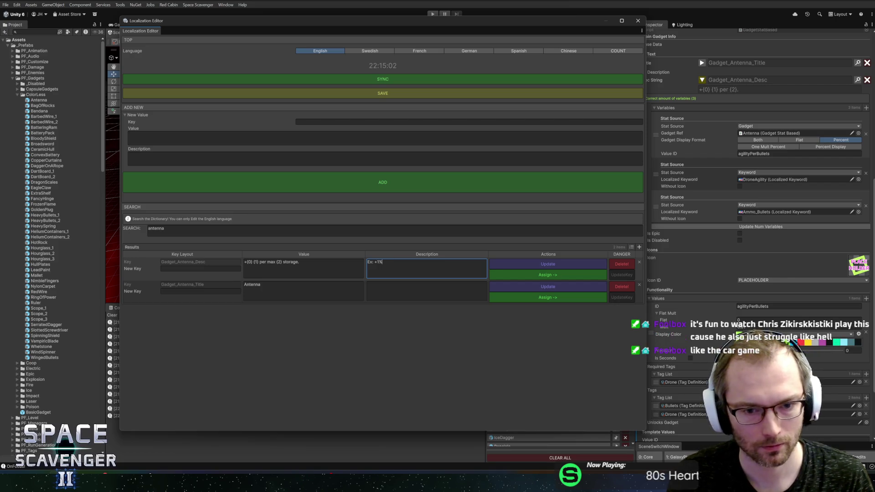
text(RONE AGILITY p)
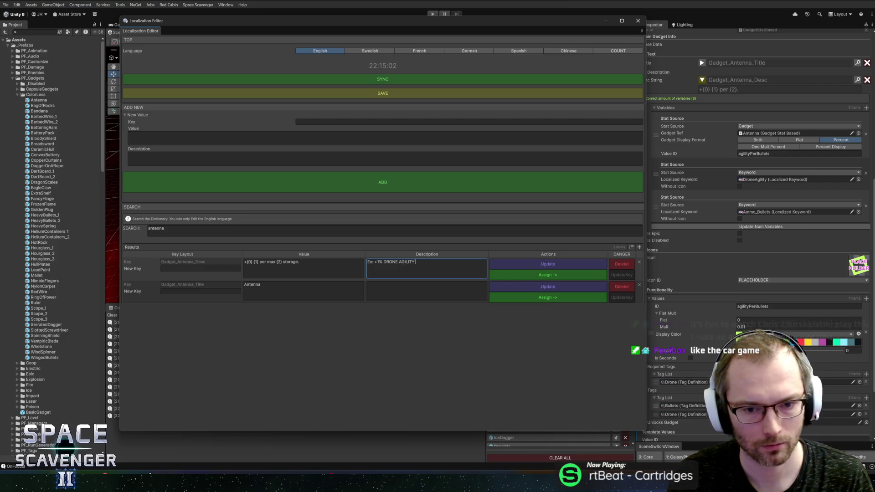
text(er max BUL)
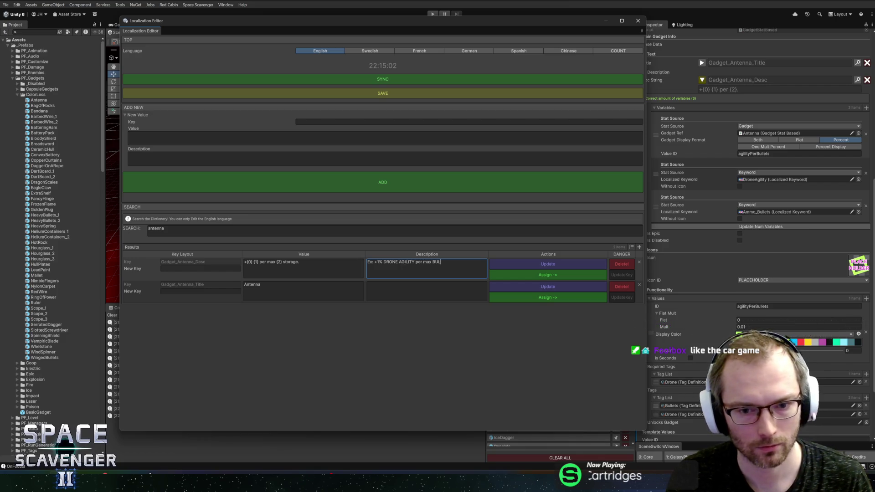
text(LET Srage)
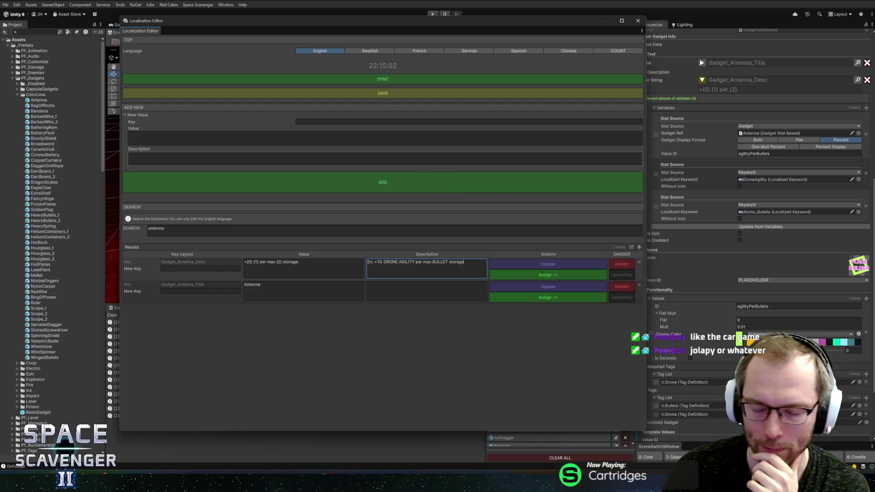
click(501, 268)
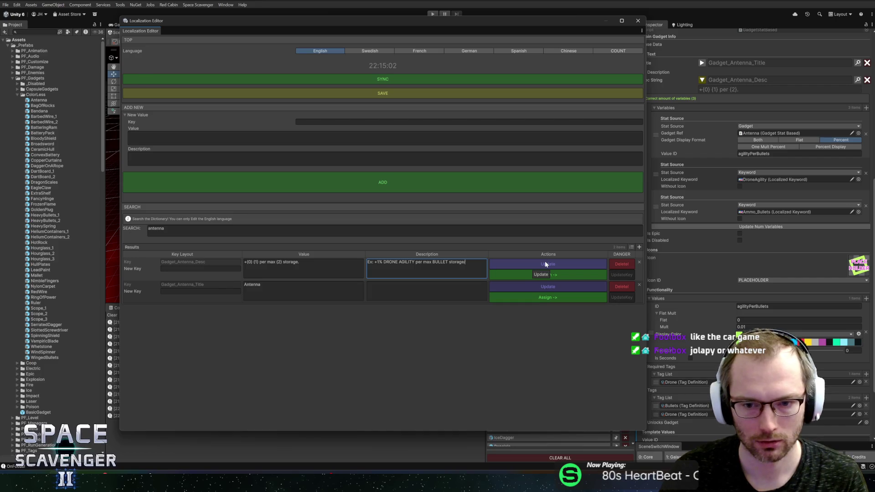
click(543, 275)
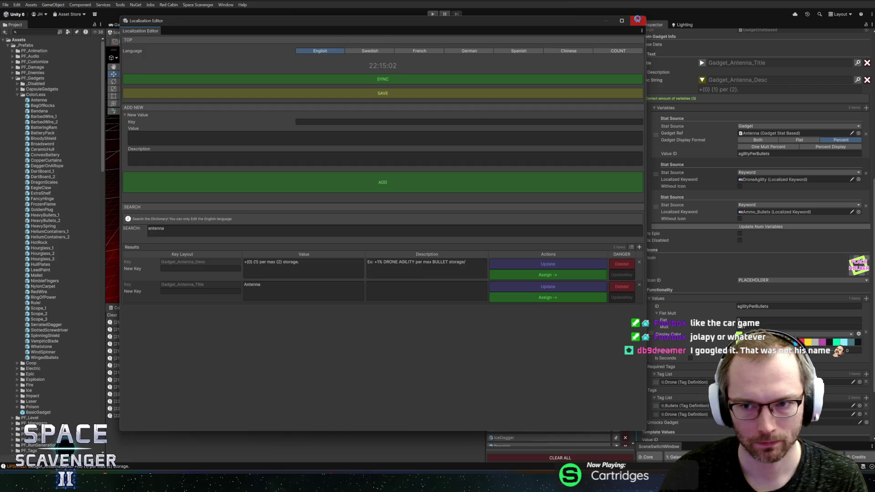
click(638, 21)
click(702, 80)
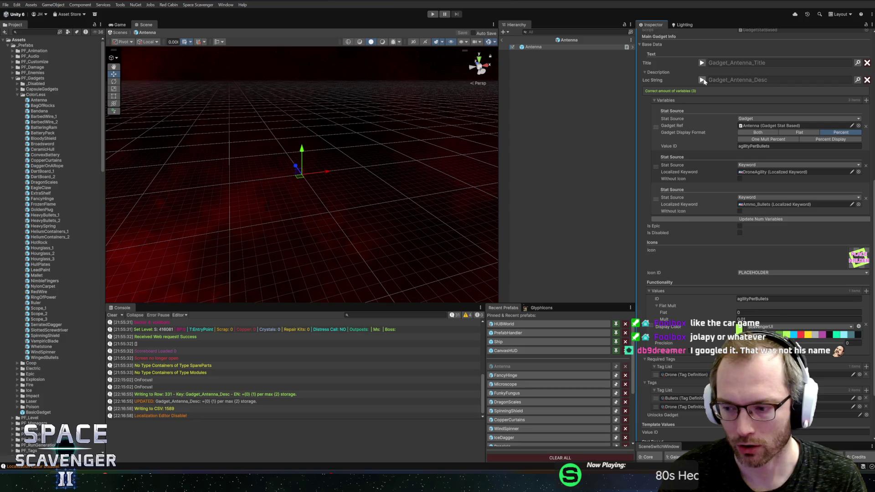
Step: Confirm the Antenna description shows 3 variables with Gadget and Keyword sources, then exit prefab mode
click(702, 80)
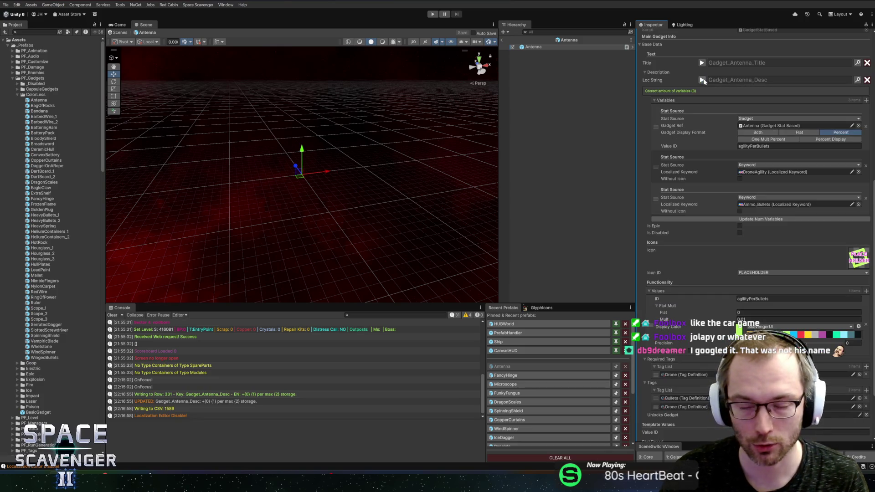
click(703, 81)
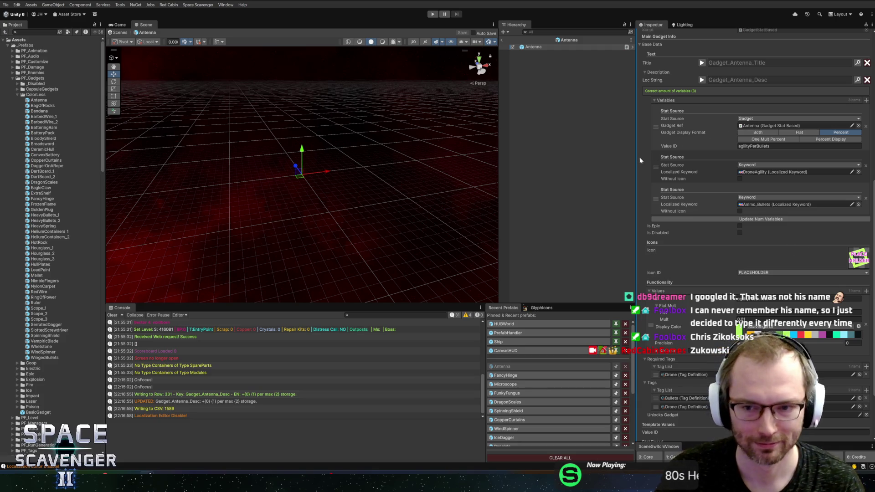
drag(635, 158, 648, 159)
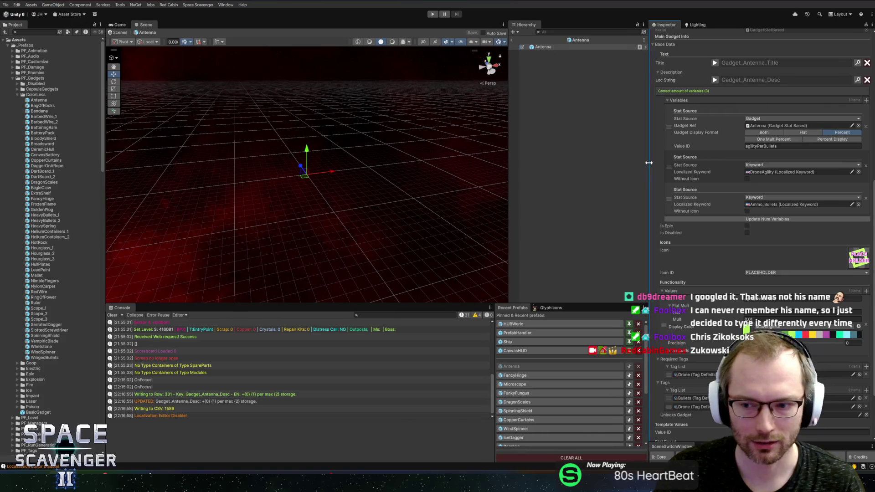
scroll(774, 164, up, 3)
scroll(736, 198, up, 3)
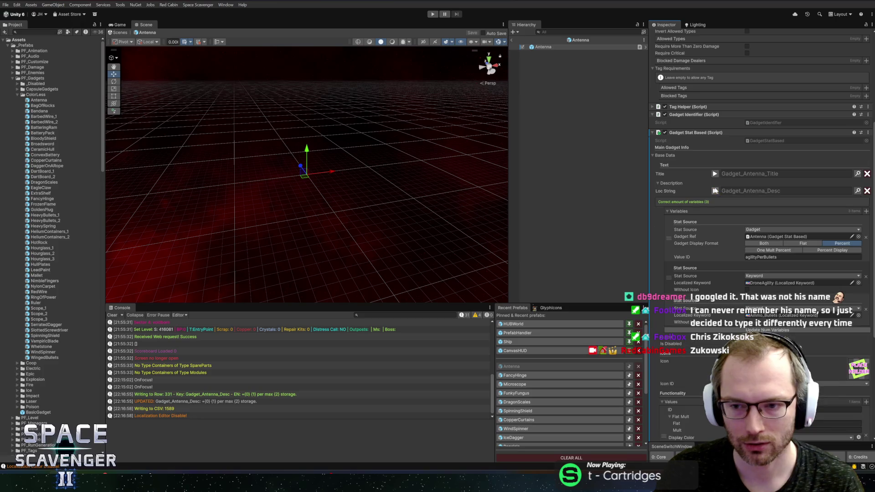
click(677, 211)
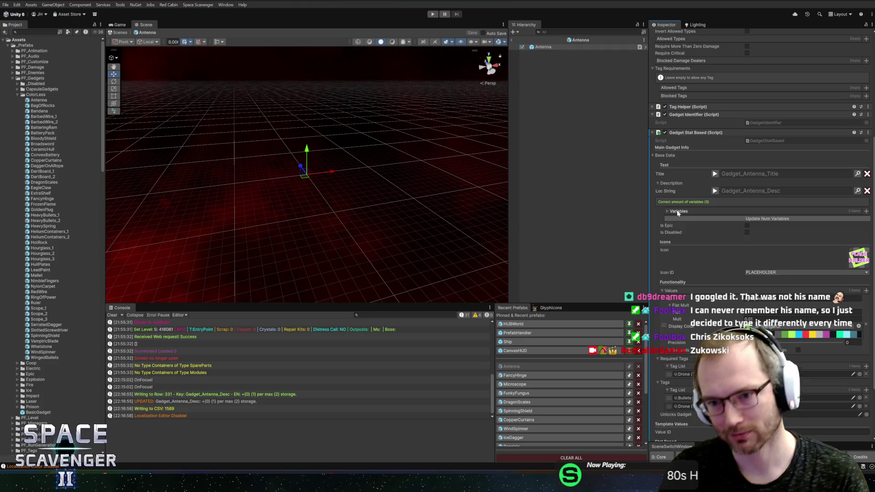
click(678, 211)
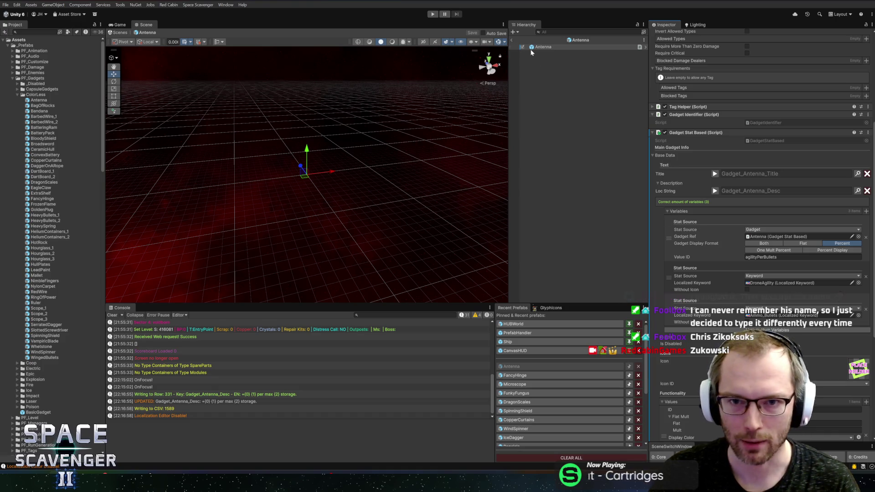
drag(508, 260, 519, 261)
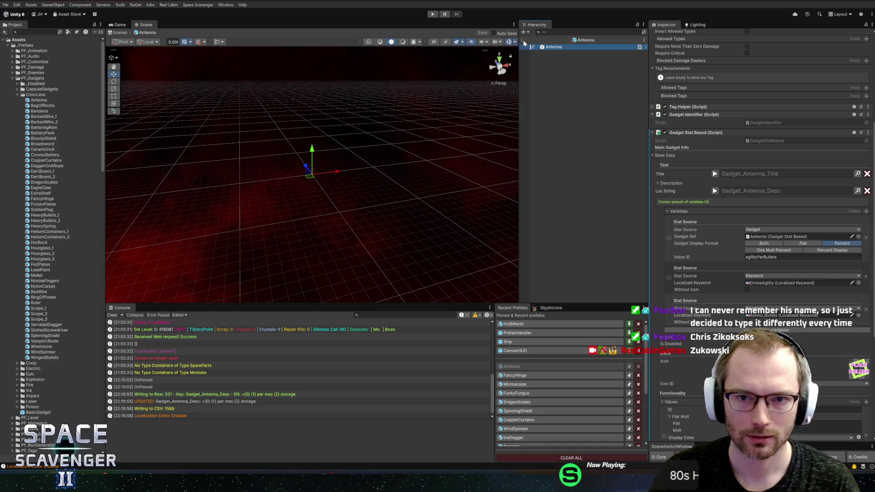
click(526, 41)
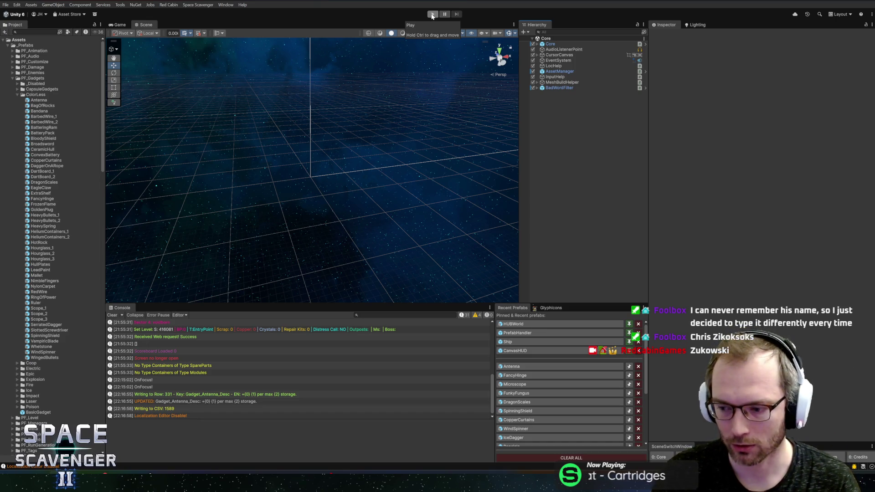
Step: Enter Play mode and run 'gadget add antenna' in the debug console
click(432, 14)
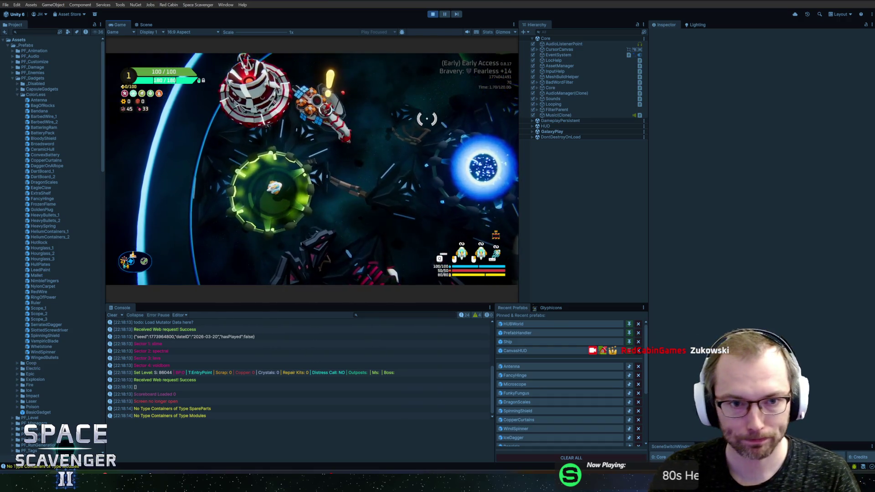
key(grave)
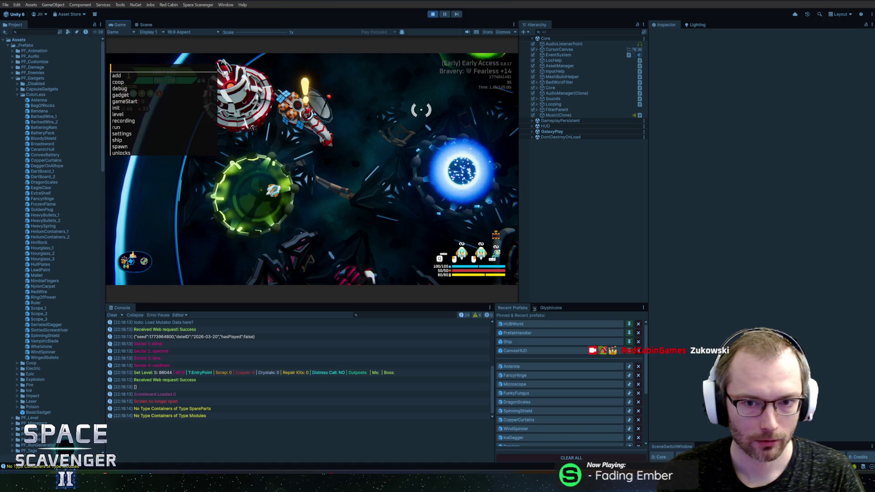
text(gadget)
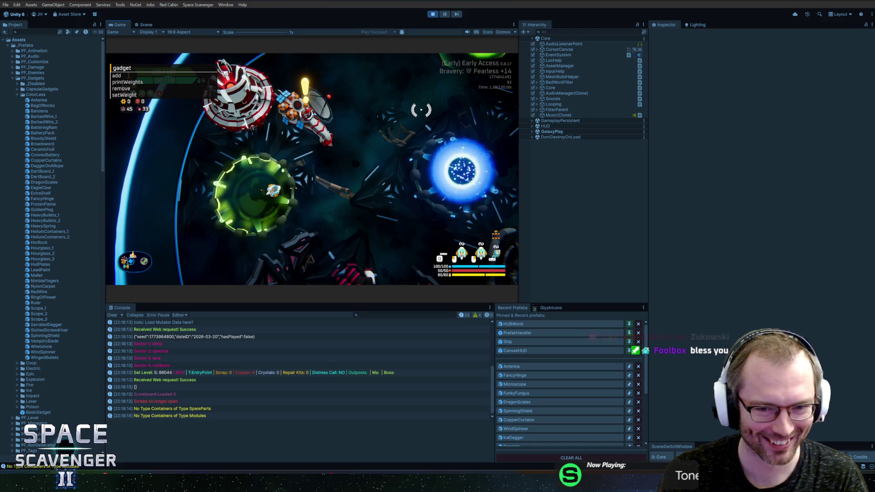
text( ante)
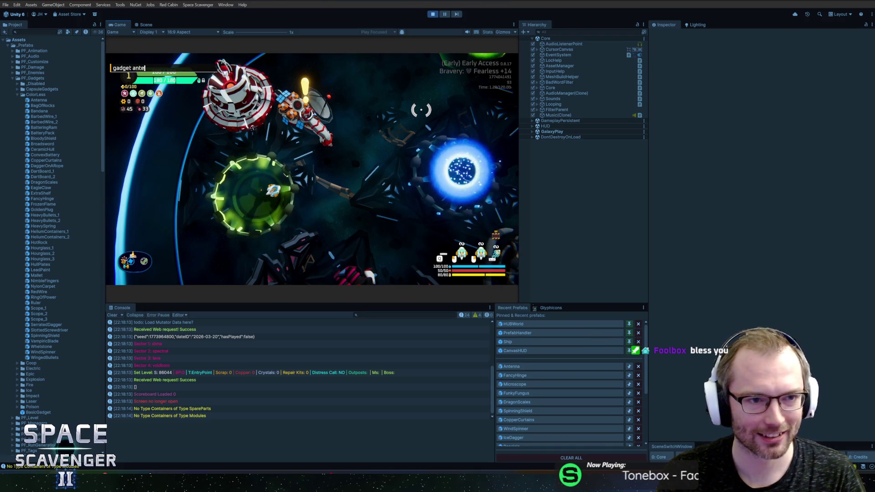
text(dd antenna)
key(Return)
Step: Review the ship's storage, drone, defense, offense and damage stat tabs in a maximised game view
key(Tab)
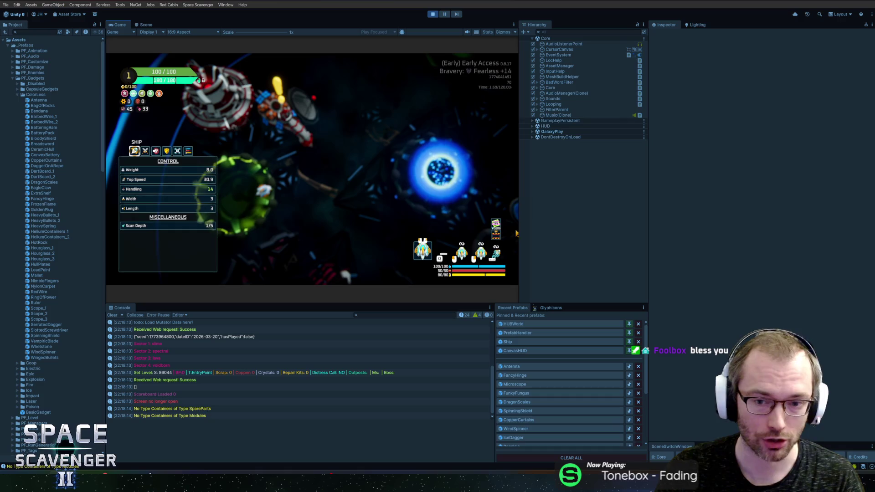
double_click(124, 23)
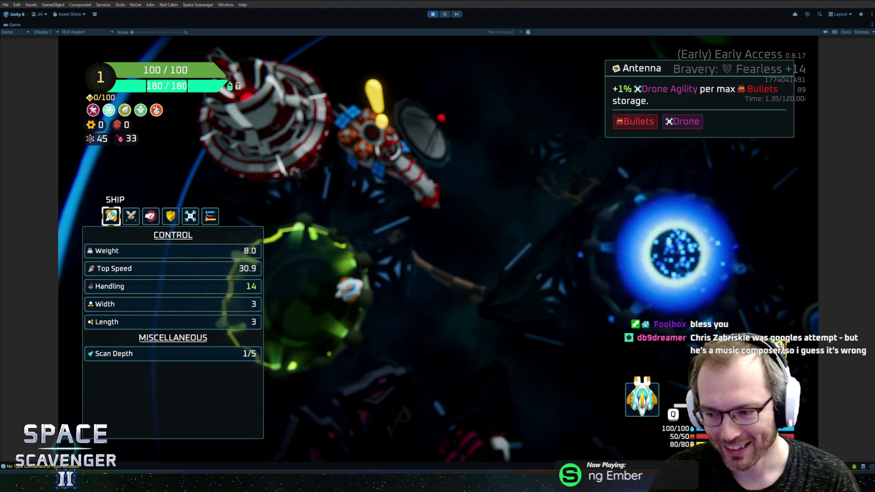
click(209, 217)
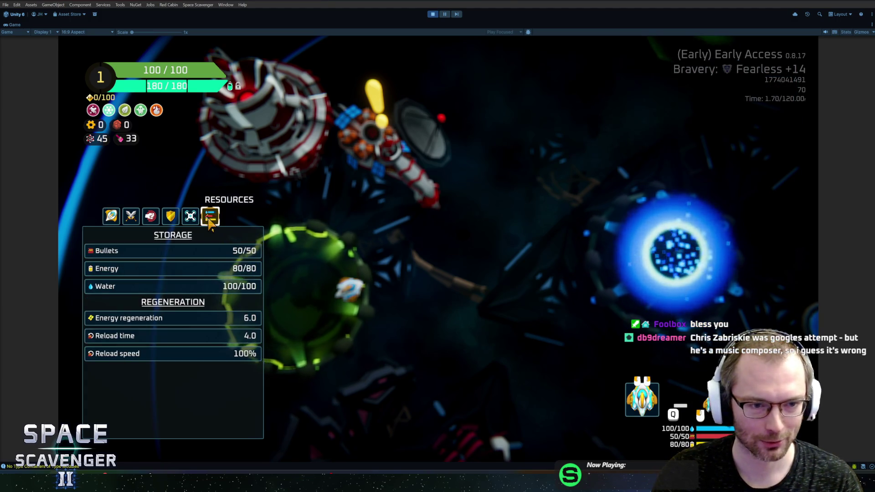
click(190, 218)
click(171, 218)
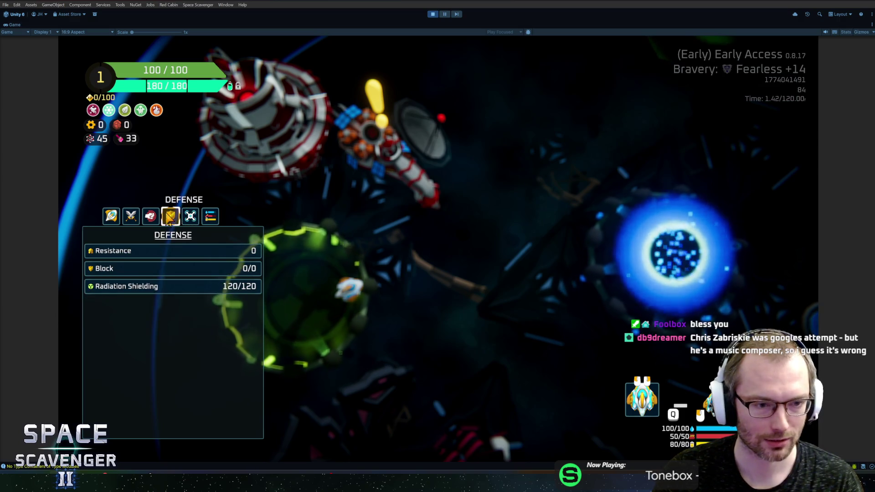
click(149, 219)
click(111, 216)
key(Tab)
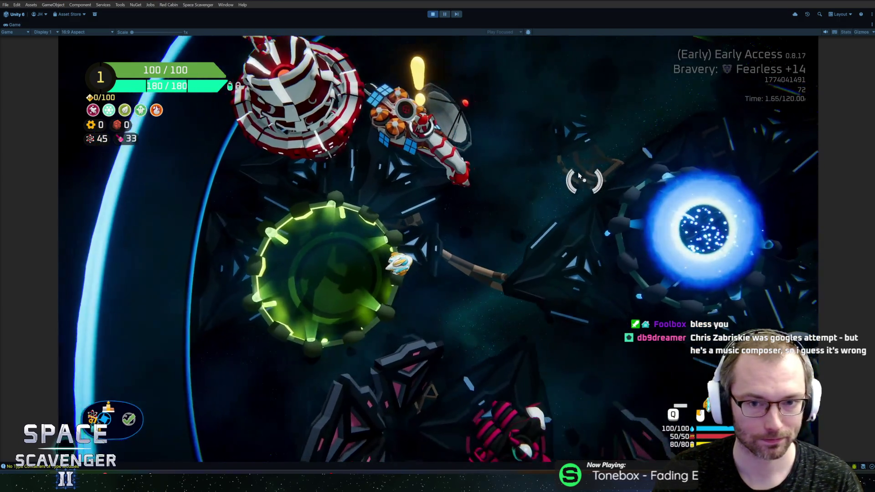
Step: Glance at Science Research, stop Play mode, and switch to the 'antenna icon' image results
key(f)
scroll(278, 273, down, 5)
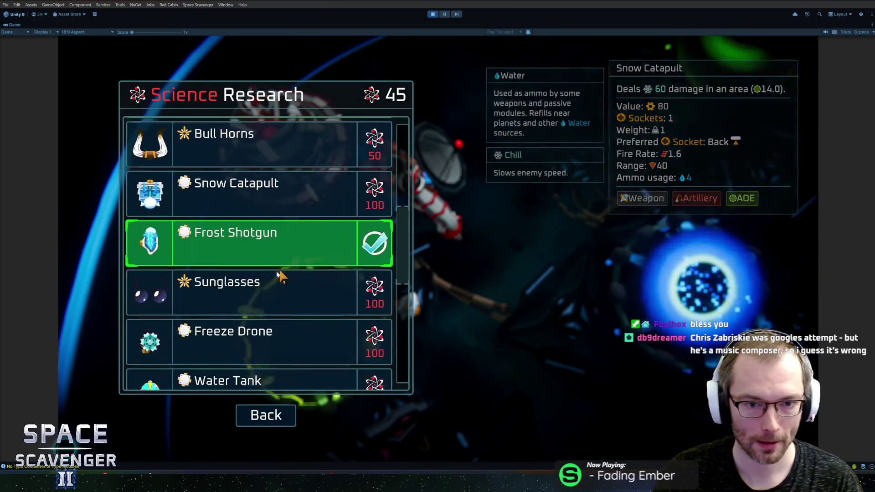
scroll(274, 278, up, 5)
key(Escape)
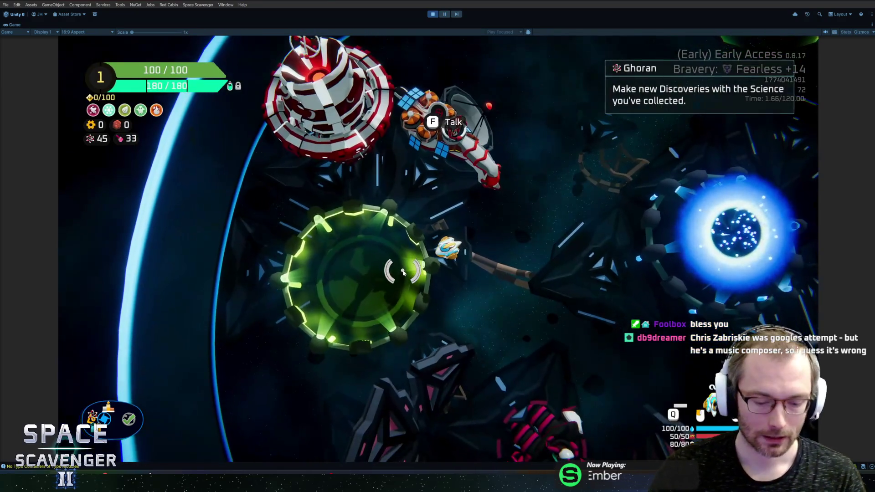
key(ctrl+p)
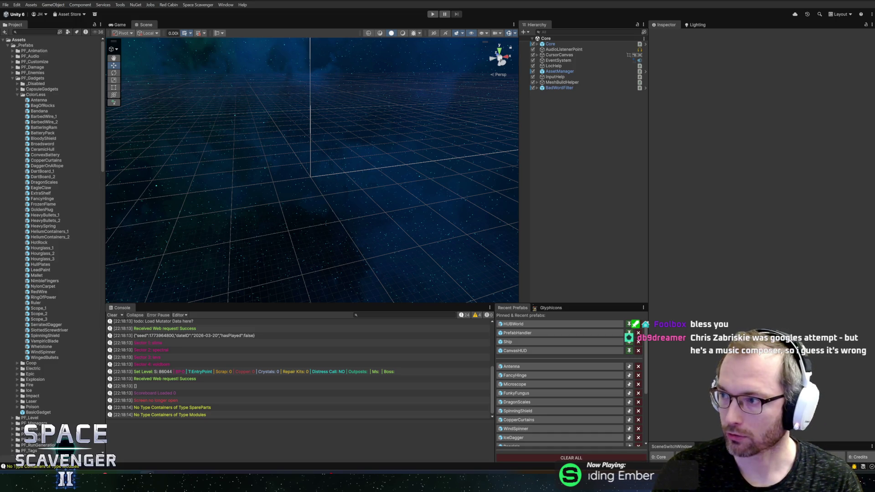
key(alt+Tab)
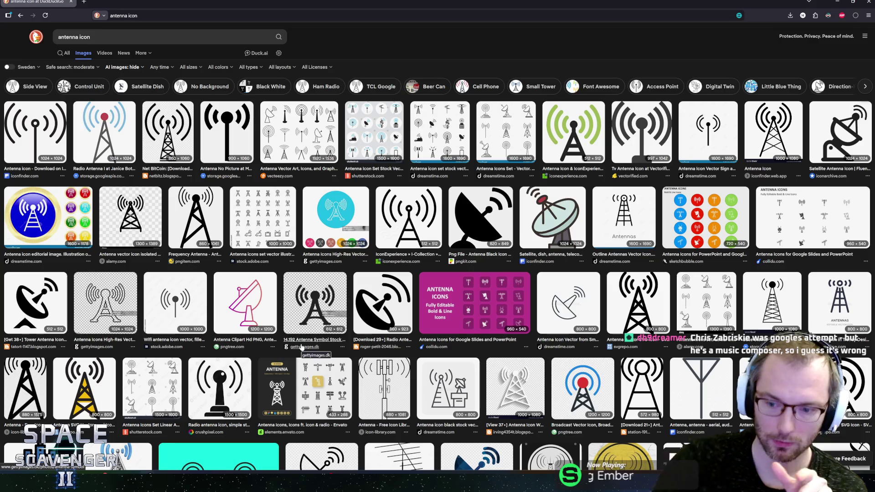
Step: Preview the yagi antenna, satellite dish and television antenna icon set images
scroll(300, 347, down, 2)
click(756, 403)
scroll(164, 413, down, 3)
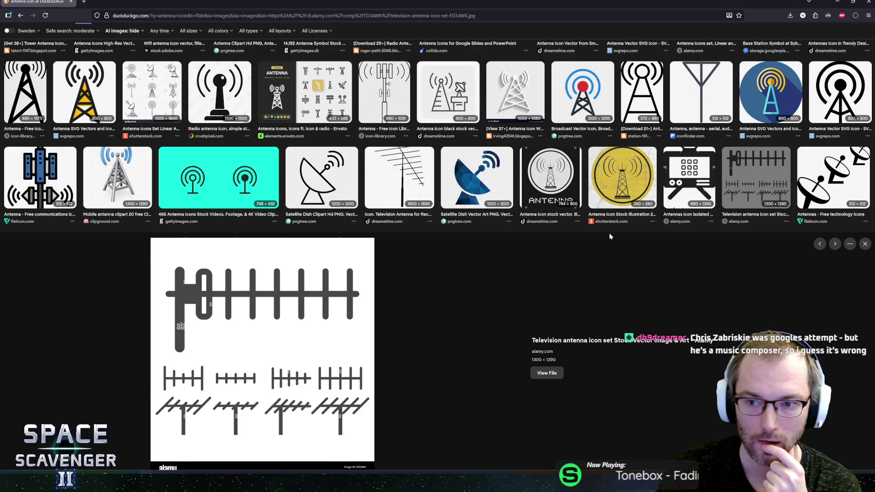
click(832, 178)
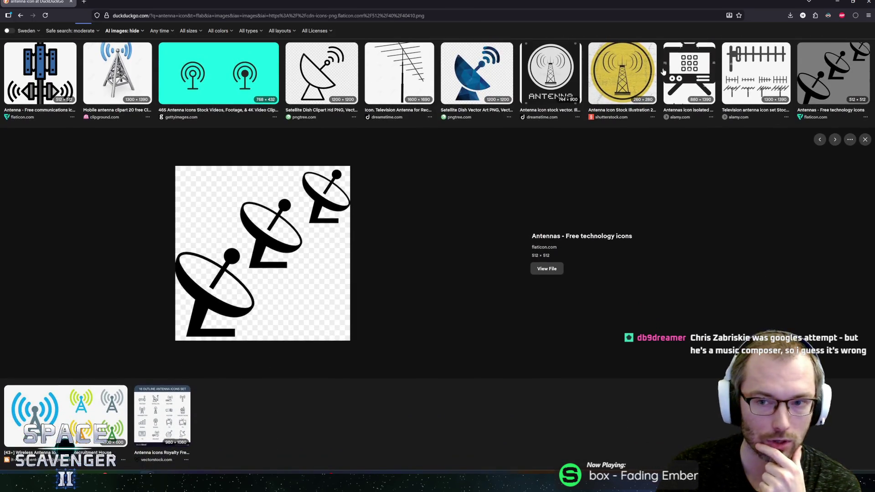
click(765, 79)
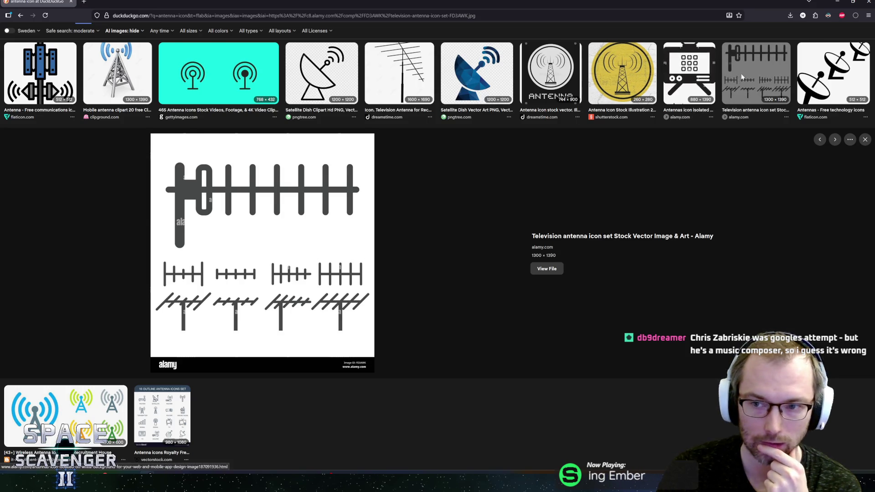
click(729, 84)
scroll(474, 258, down, 3)
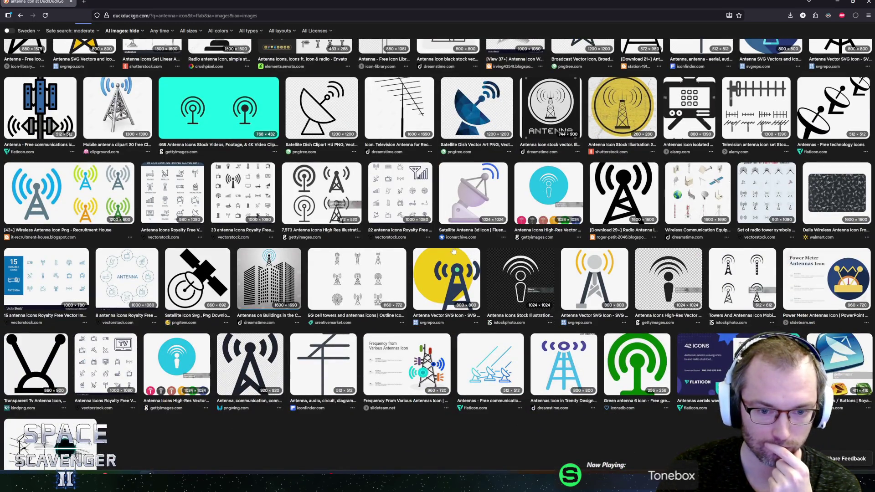
scroll(453, 251, up, 2)
click(757, 168)
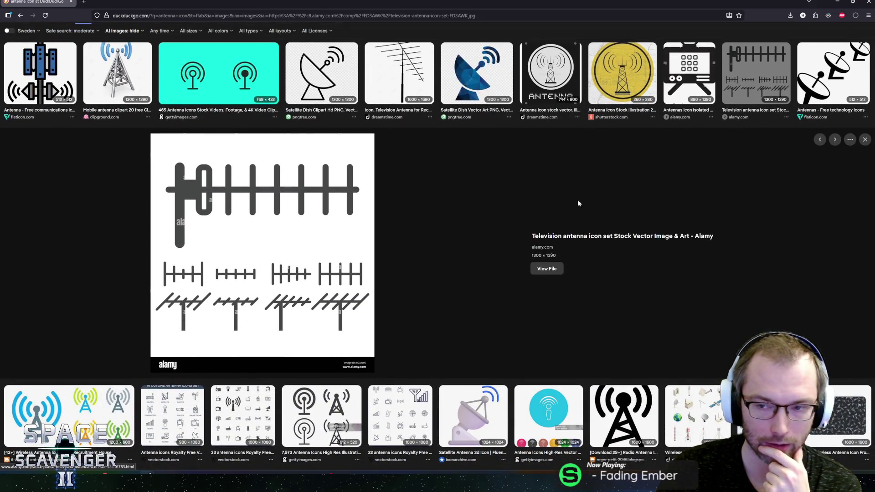
key(Escape)
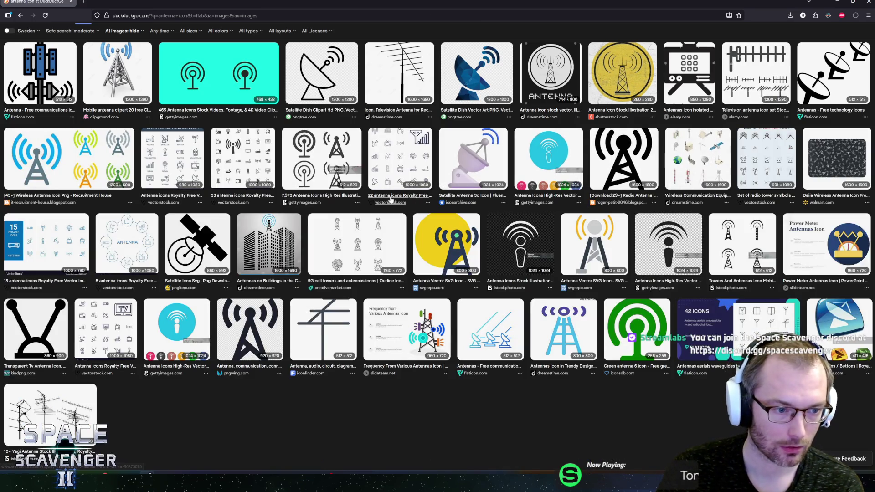
Step: Preview the transparent TV antenna icon and the yagi antenna stock illustrations
click(67, 318)
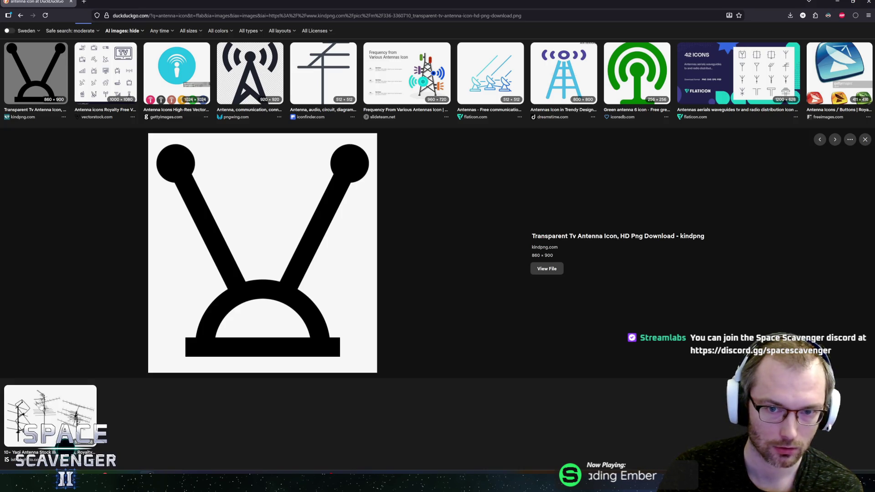
click(43, 415)
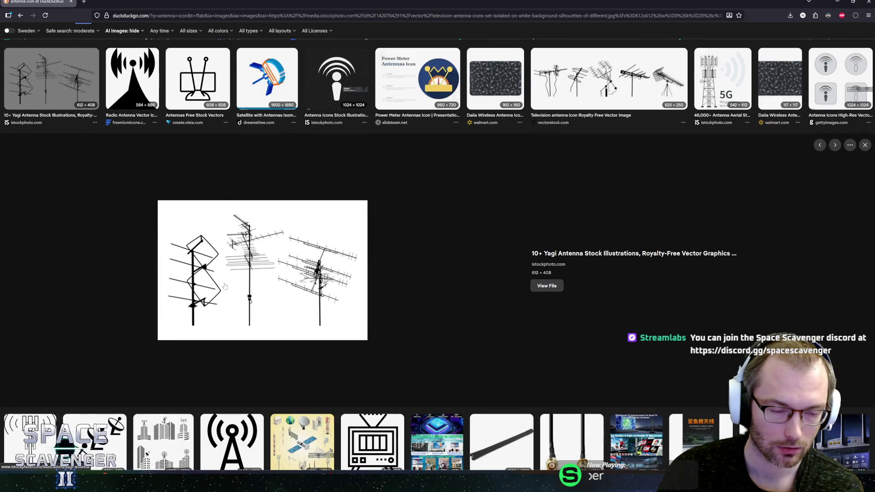
scroll(84, 201, up, 2)
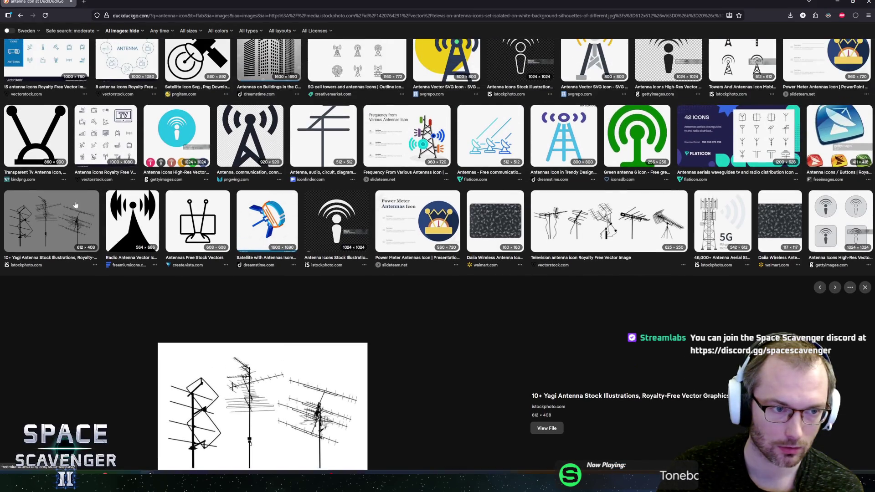
key(alt+Left)
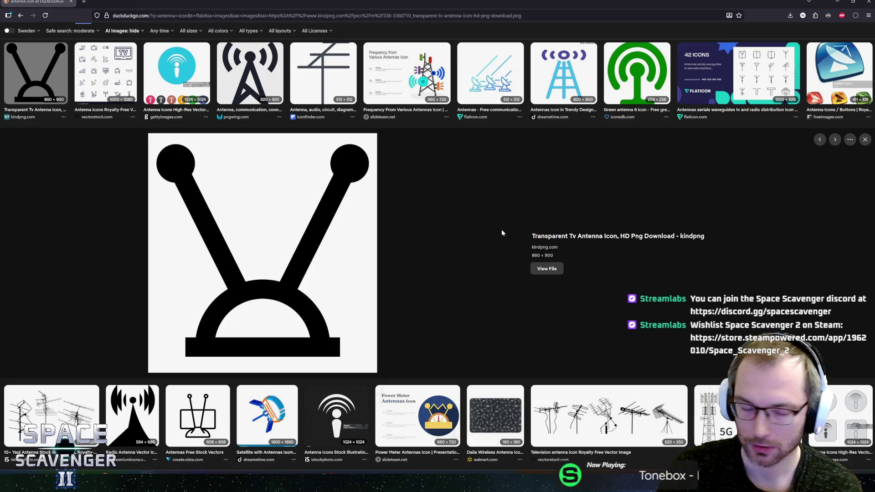
Step: Scroll further down and preview the sunset rooftop antenna photos
scroll(205, 254, down, 5)
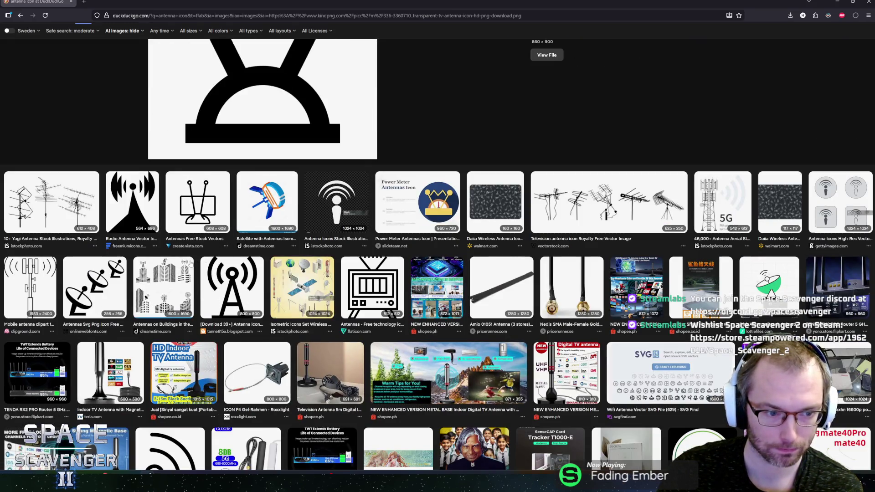
scroll(185, 316, down, 4)
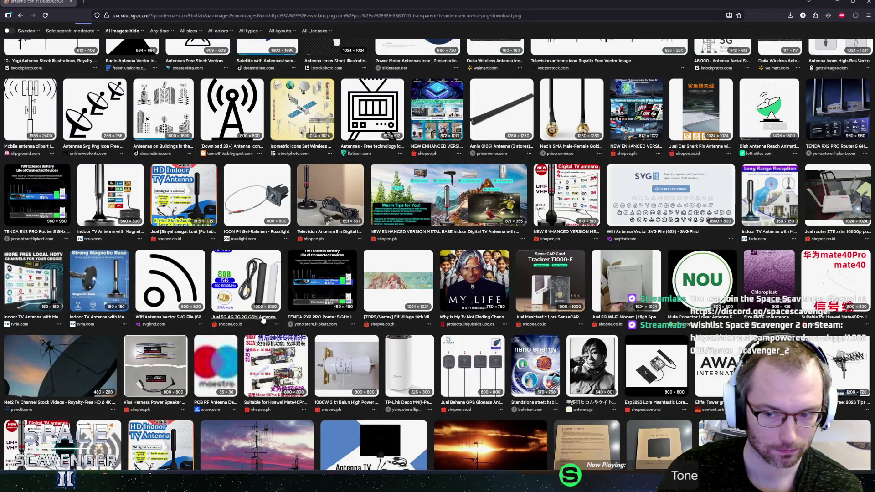
scroll(262, 319, up, 3)
scroll(265, 321, down, 4)
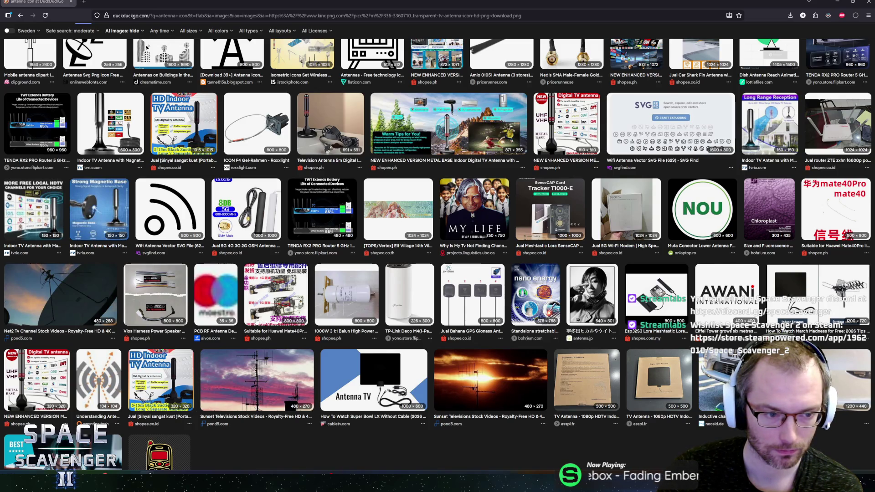
click(264, 383)
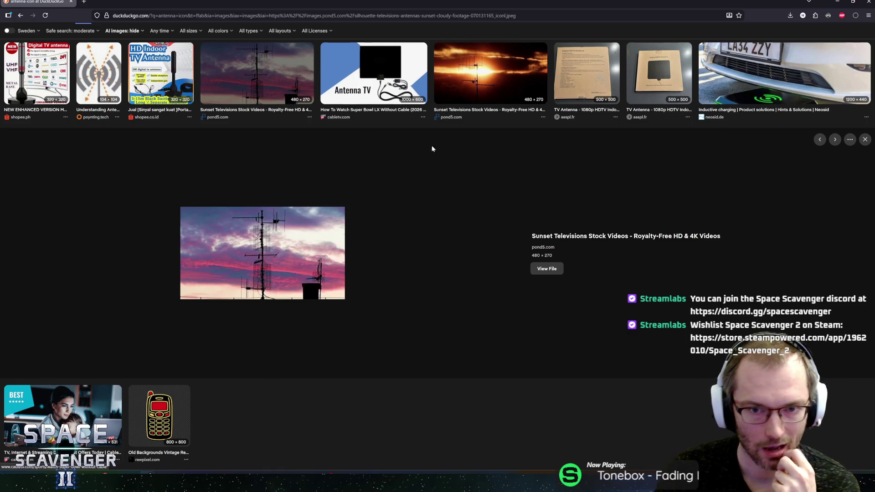
scroll(319, 217, up, 5)
scroll(392, 212, down, 5)
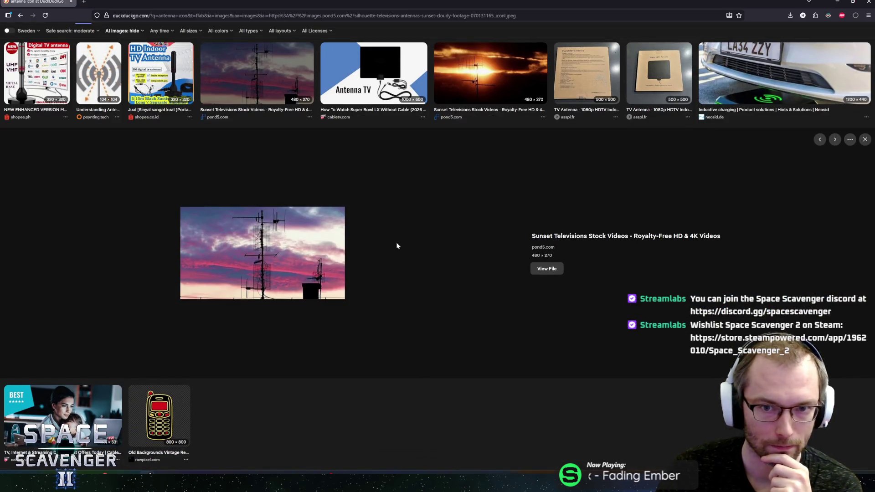
scroll(396, 244, up, 3)
click(490, 214)
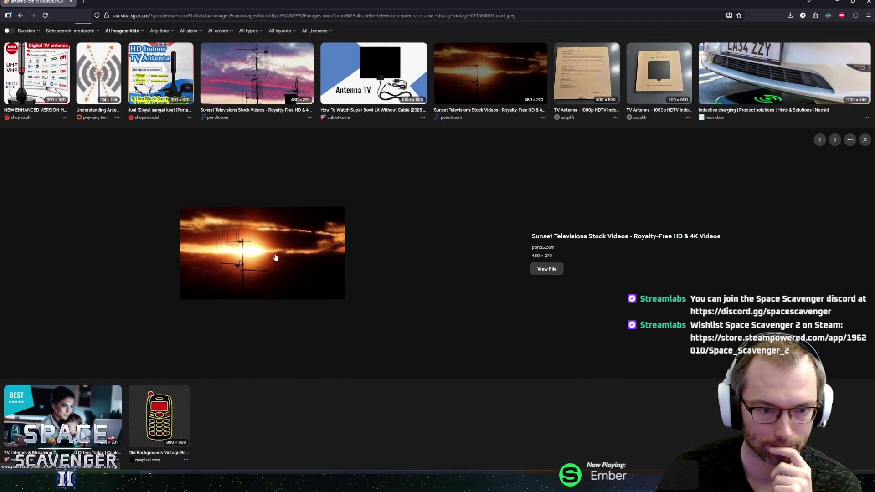
scroll(261, 151, up, 15)
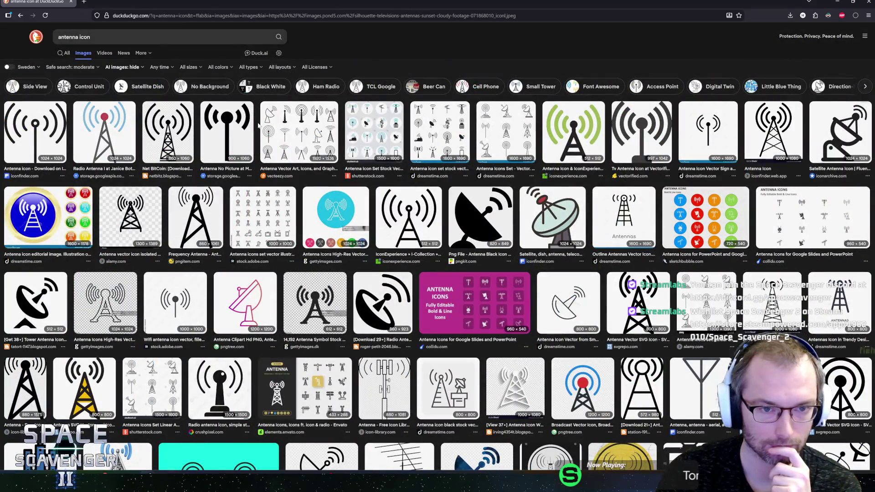
Step: Preview the shutterstock, vecteezy and dreamstime antenna icon sets
click(366, 123)
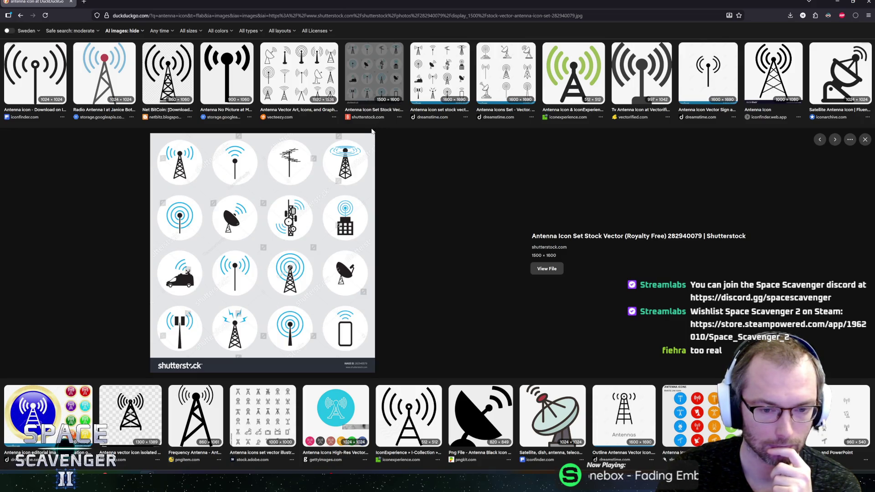
click(314, 92)
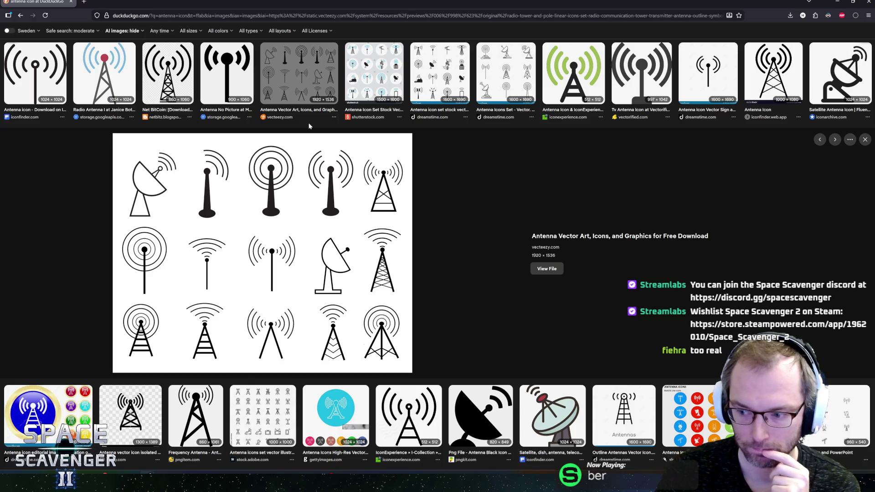
scroll(296, 136, up, 2)
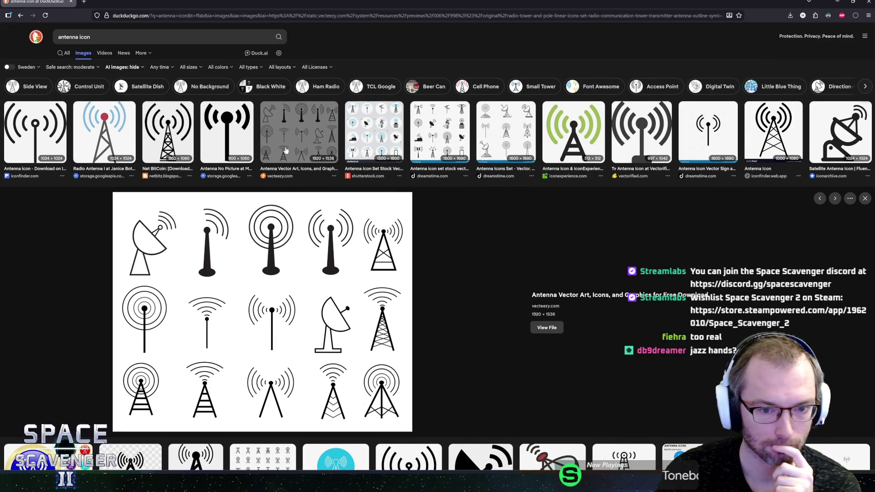
scroll(286, 150, down, 1)
click(415, 86)
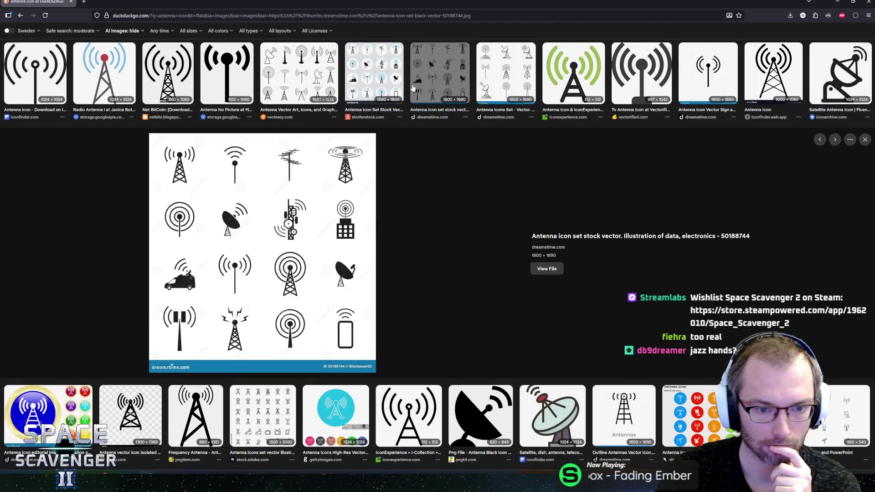
Step: Look closer at the simple radio antenna icon, then shrink the browser window over Unity
scroll(205, 297, down, 2)
scroll(100, 374, down, 3)
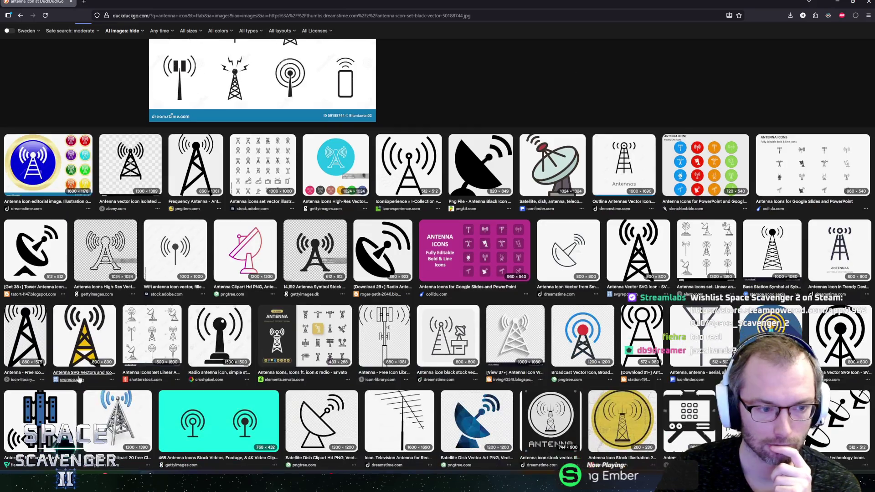
click(220, 337)
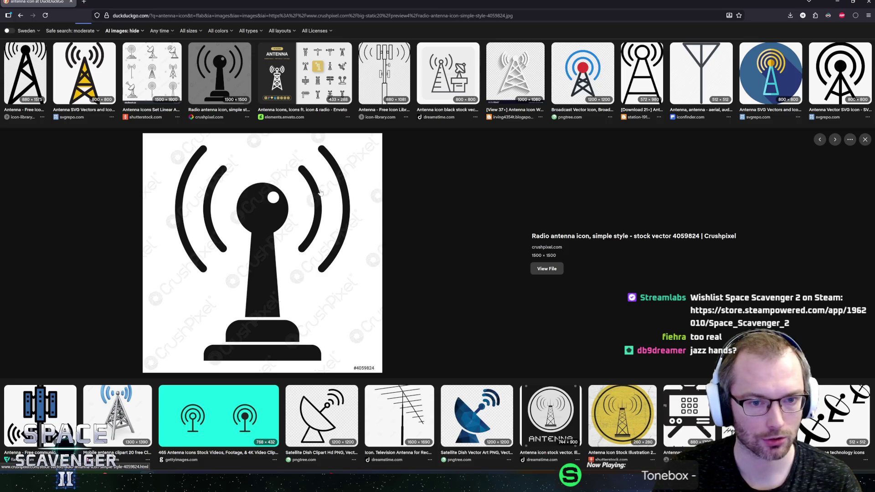
scroll(354, 198, up, 5)
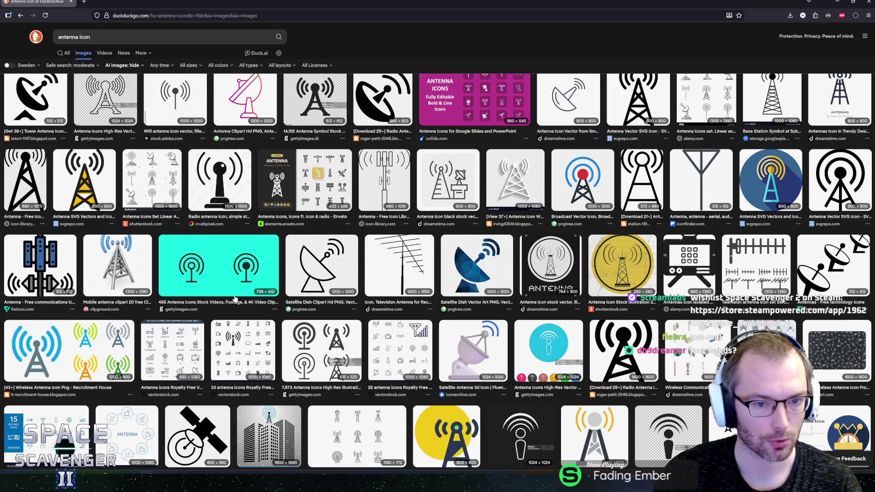
mouse_move(283, 4)
mouse_down()
mouse_move(836, 67)
mouse_move(274, 11)
mouse_move(262, 80)
mouse_move(254, 41)
mouse_up()
Step: Back in Unity, make the console slightly taller and open the Antenna prefab before going to Figma
key(alt+Tab)
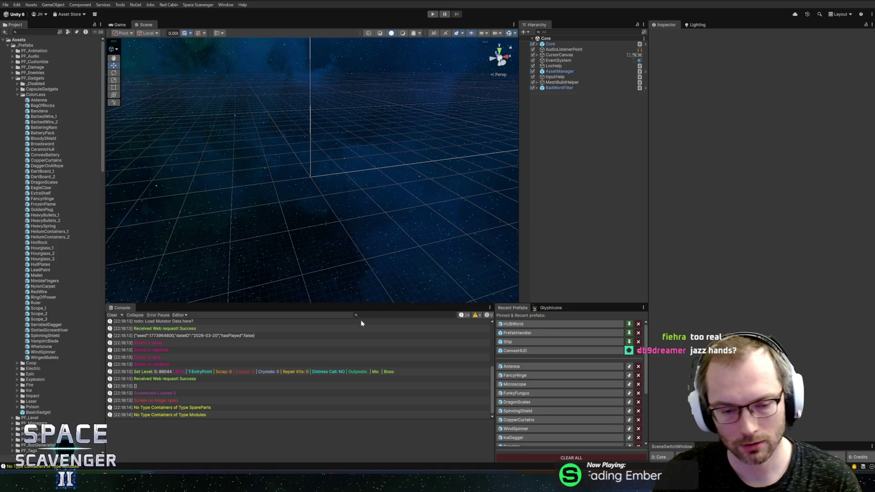
drag(366, 304, 366, 293)
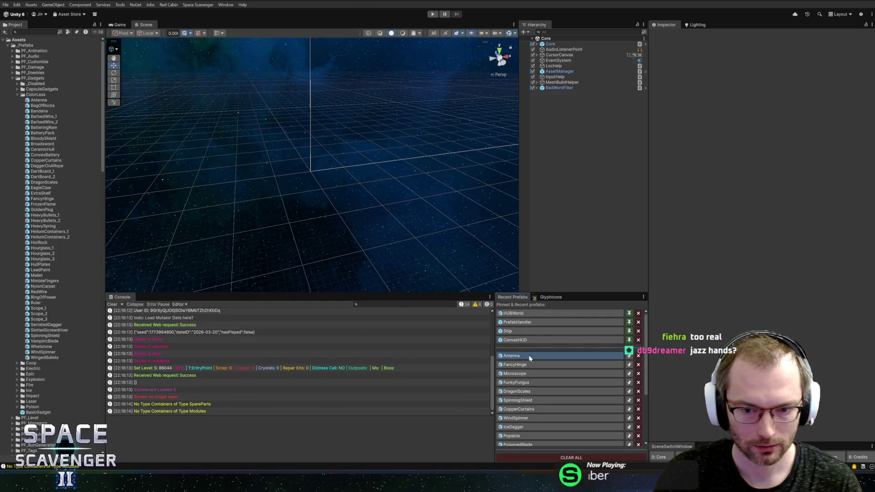
click(511, 356)
key(alt+Tab)
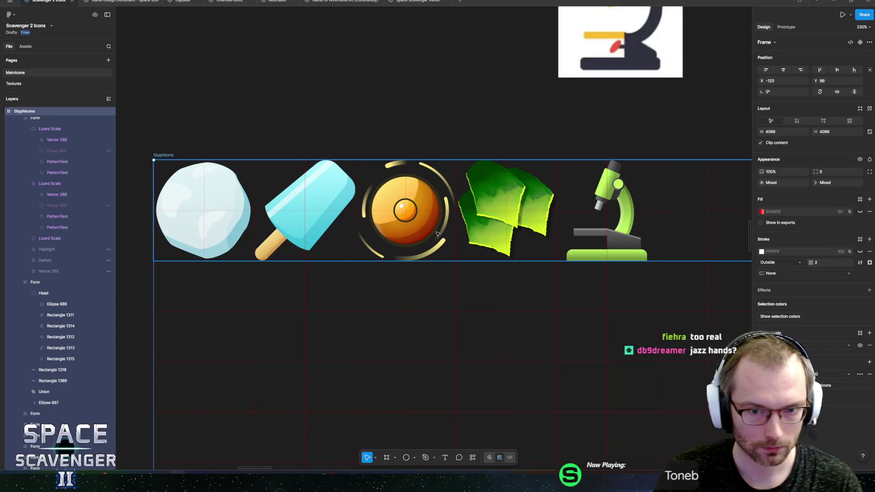
Step: Zoom the canvas in on the lime-green microscope glyph and the empty space to its right
scroll(403, 221, up, 5)
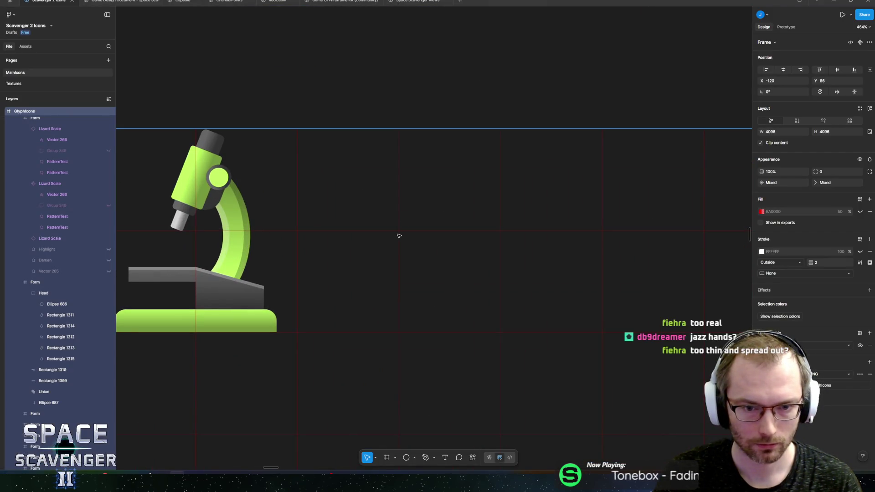
scroll(422, 216, up, 3)
scroll(435, 212, down, 3)
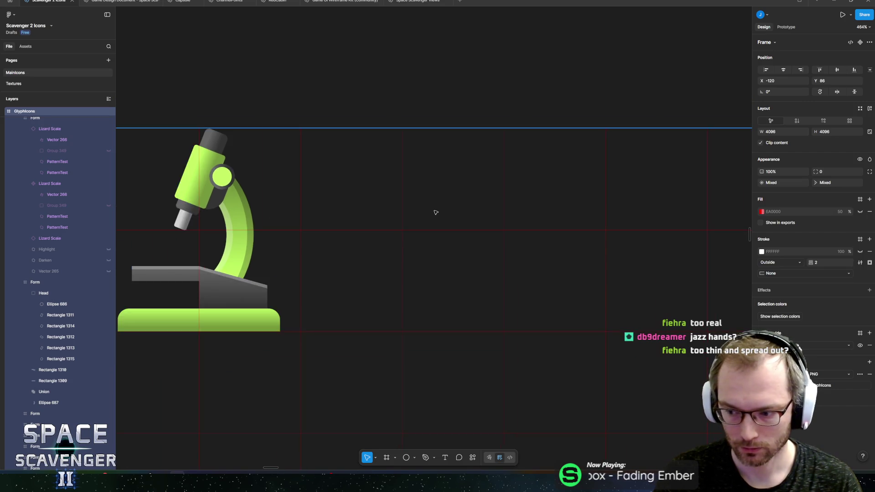
scroll(444, 226, up, 1)
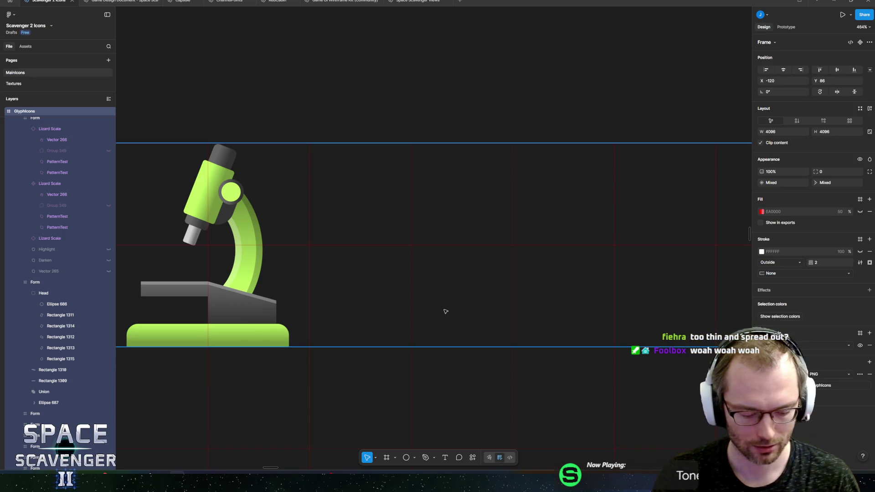
Step: Draw a circle right of the microscope glyph, lower it and scale it up to 92.61
key(o)
mouse_move(367, 248)
mouse_down()
mouse_move(474, 326)
mouse_move(408, 329)
mouse_move(367, 303)
mouse_up()
drag(434, 277, 425, 305)
key(k)
drag(357, 276, 335, 254)
drag(427, 291, 433, 309)
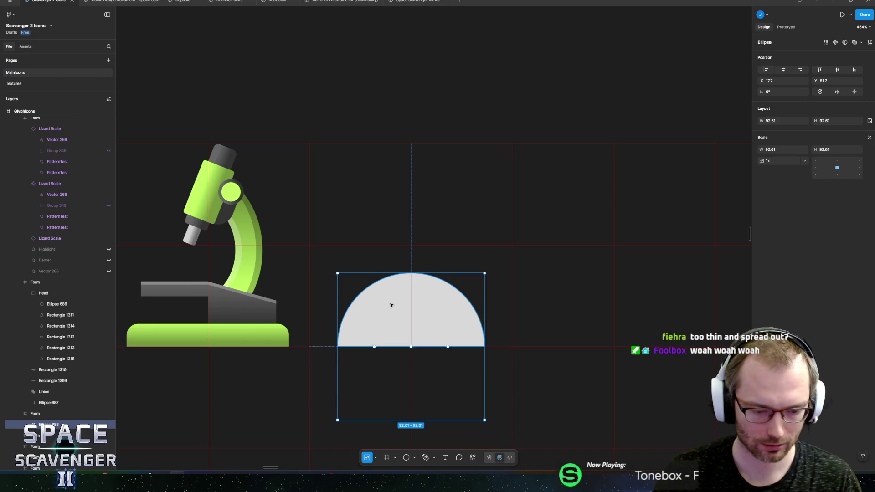
Step: Draw a thin mast rectangle rising from the half-disc and fully round its top
key(r)
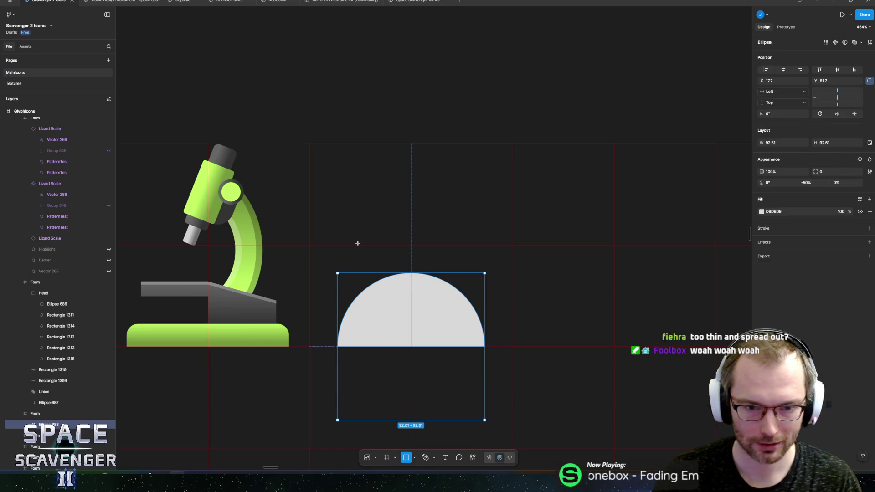
mouse_move(348, 220)
mouse_down()
mouse_move(416, 289)
mouse_move(371, 290)
mouse_move(366, 306)
mouse_move(413, 279)
mouse_move(403, 174)
mouse_move(421, 186)
mouse_move(404, 220)
mouse_up()
scroll(410, 233, up, 2)
ctrl+scroll(404, 175, up, 5)
scroll(404, 221, down, 4)
scroll(462, 183, down, 3)
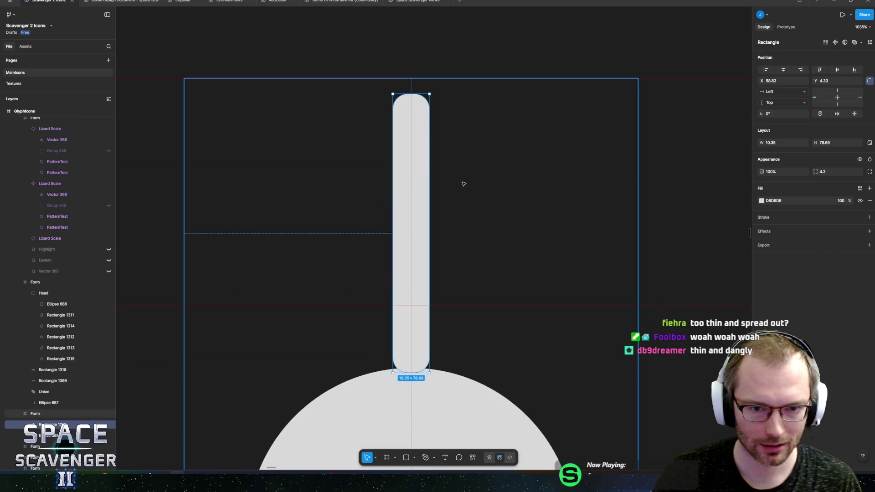
scroll(413, 105, up, 5)
drag(409, 121, 400, 123)
scroll(429, 246, down, 4)
scroll(428, 246, down, 2)
drag(412, 266, 410, 287)
scroll(506, 223, down, 3)
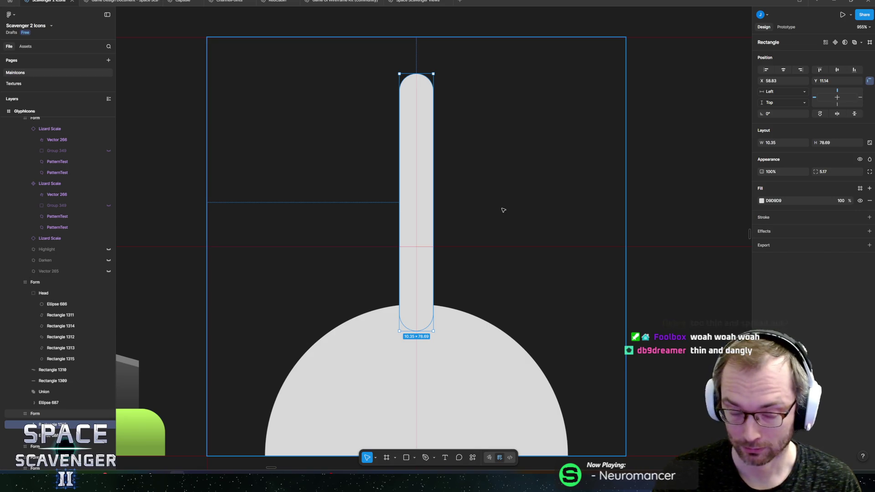
scroll(502, 210, down, 5)
scroll(486, 244, up, 1)
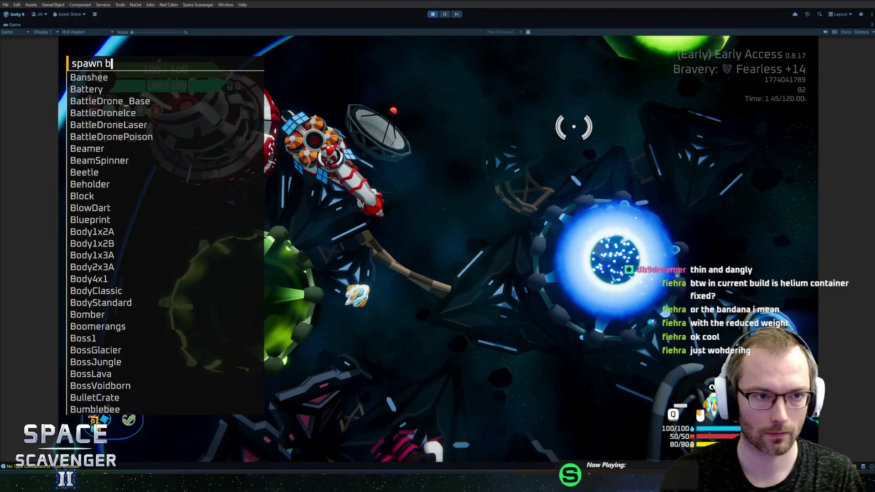
Step: Spawn BodyStandard hull bodies and attach three to the ship core, the last at top-right
text(ody)
key(Up)
key(Return)
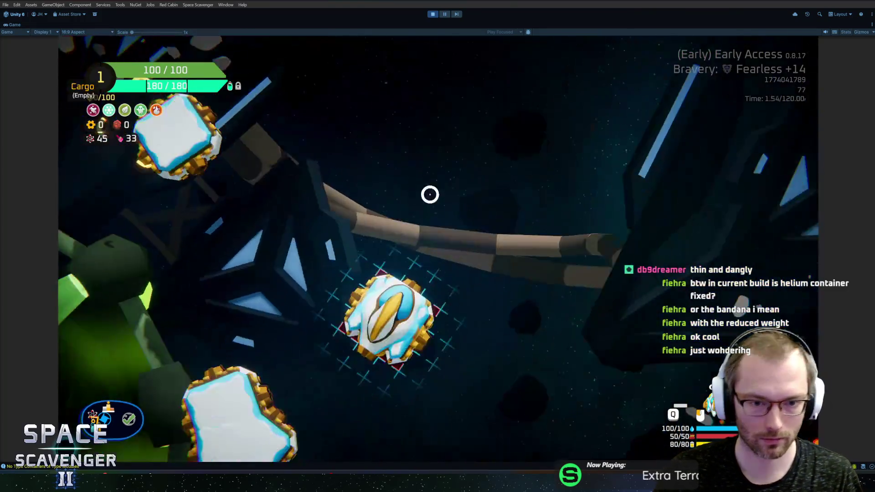
click(225, 254)
click(424, 248)
click(258, 248)
click(430, 196)
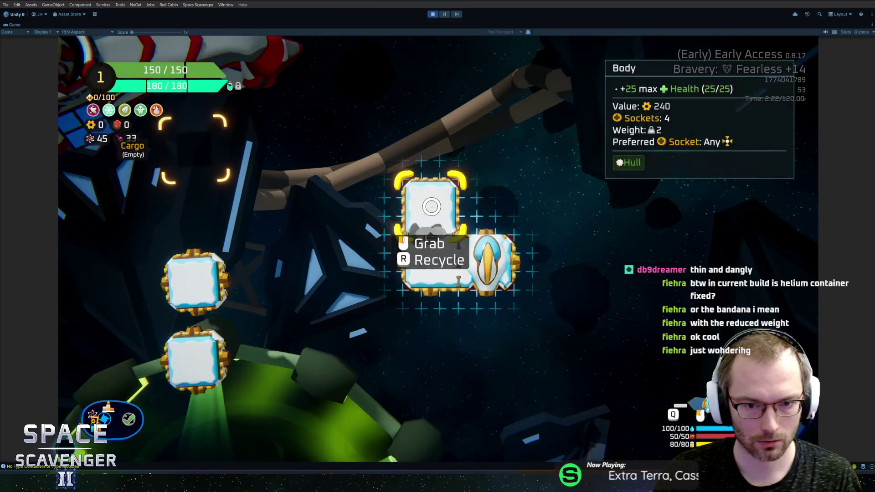
click(275, 220)
click(519, 226)
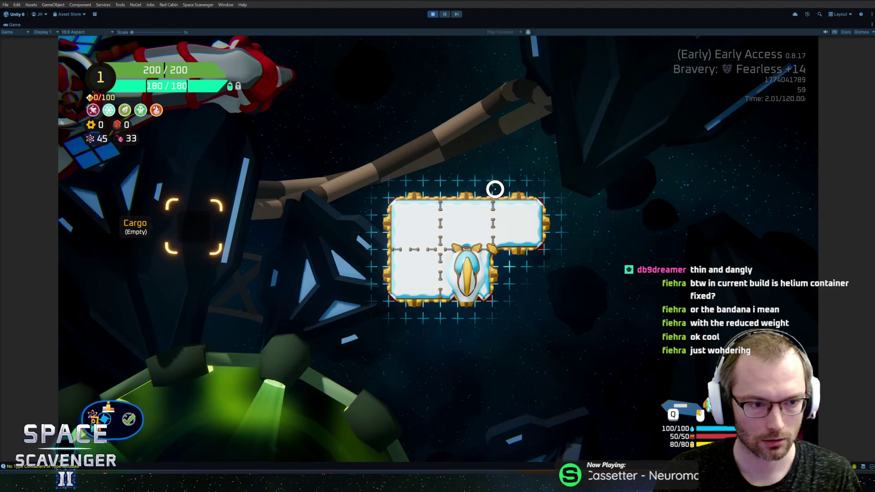
Step: Spawn four more hull bodies, attach them top-left and top-right, and stash one in Cargo
key(grave)
key(Up)
key(Return)
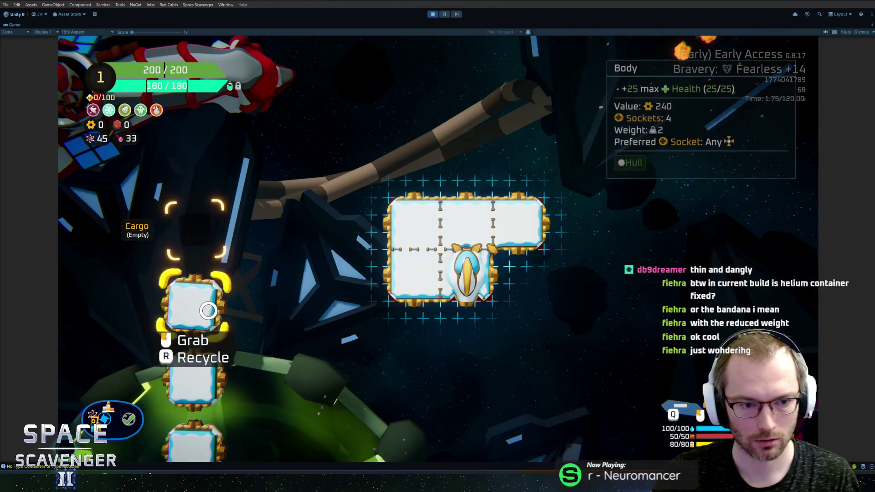
click(193, 335)
click(391, 218)
click(218, 288)
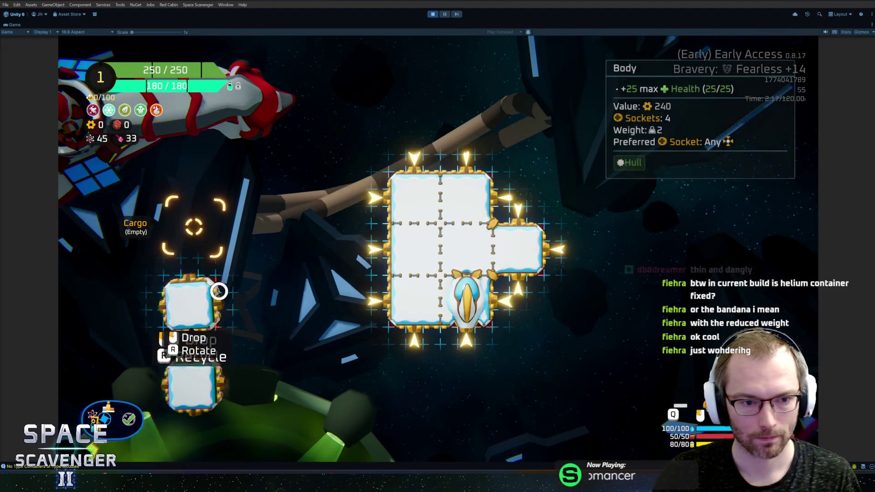
click(519, 191)
drag(193, 317, 189, 227)
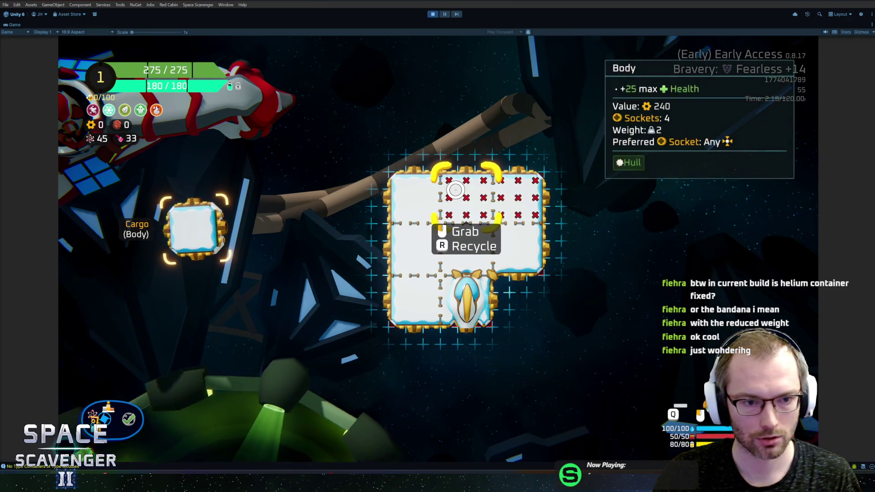
key(Tab)
Step: Add the Bandana gadget with the 'gadget add' console command
key(grave)
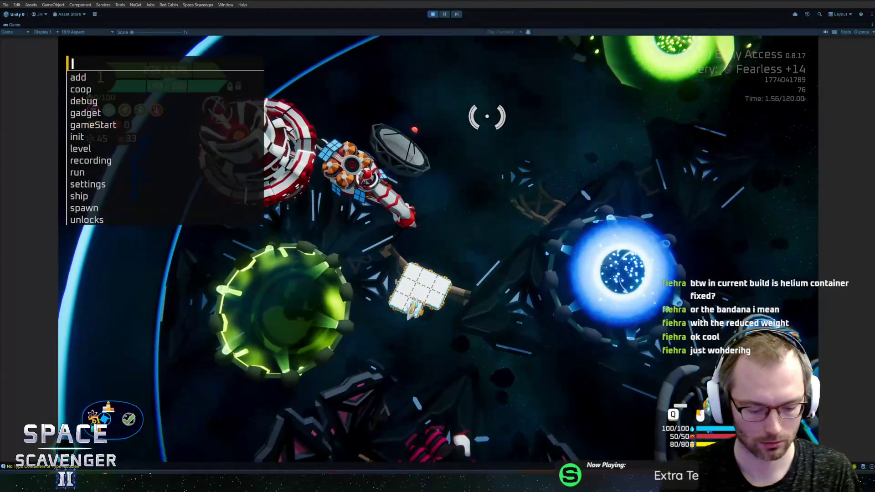
text(gadget )
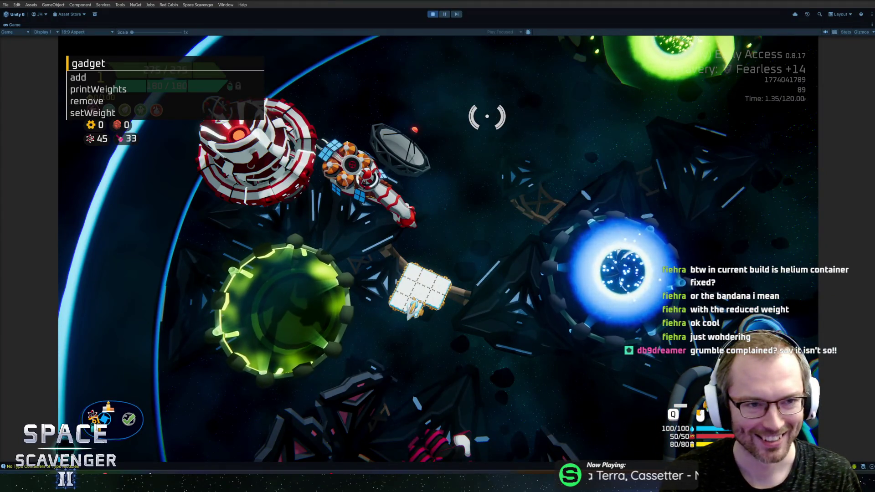
text(add)
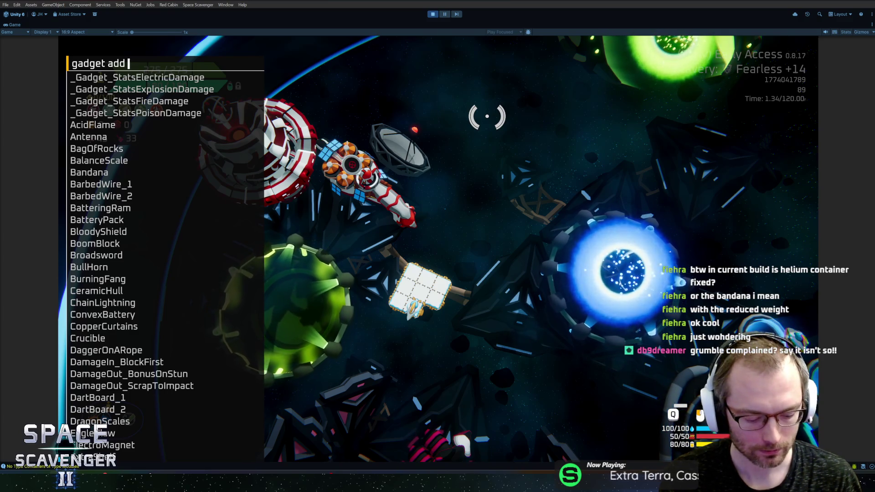
text(band)
key(Tab)
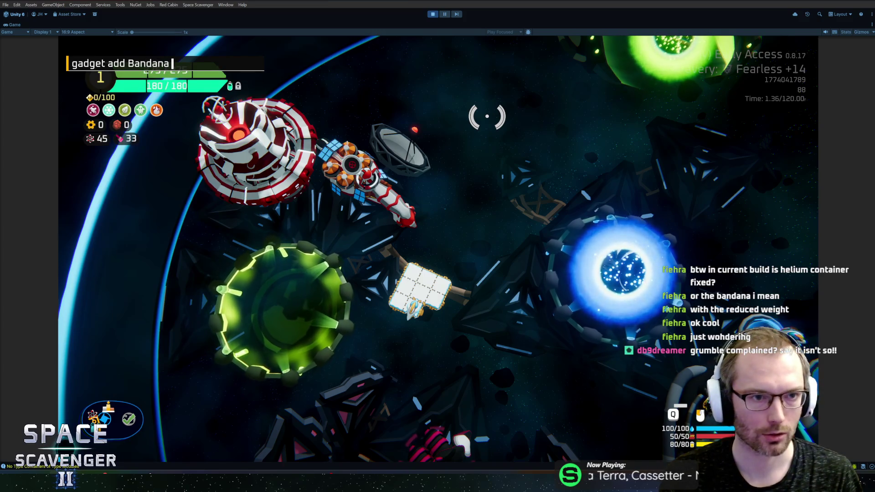
key(Return)
Step: In the ship-building view, attach the loose body piece from Cargo to the ship
key(Tab)
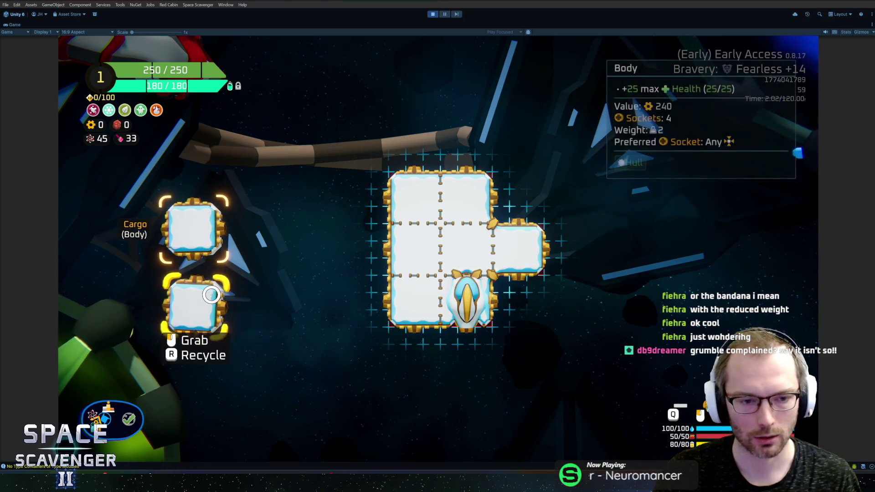
drag(195, 301, 501, 175)
click(501, 175)
key(Tab)
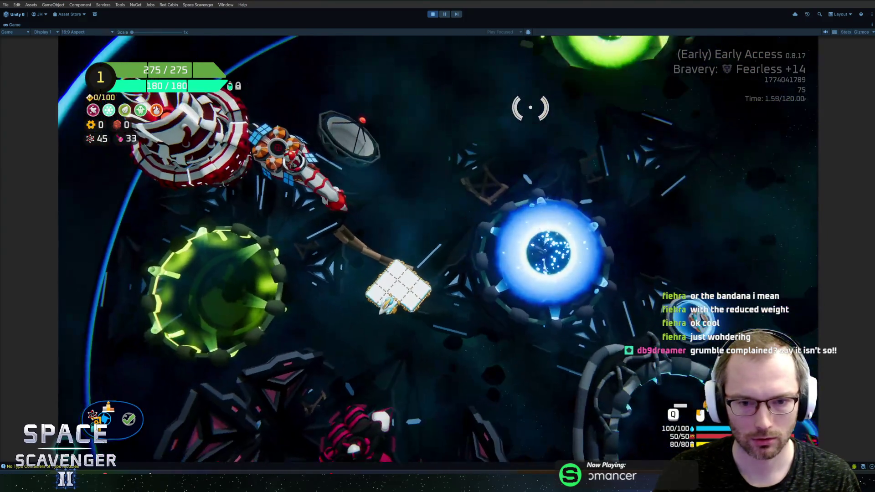
Step: Add the HeliumContainers_1 gadget through the command console
key(grave)
text(gadget add he)
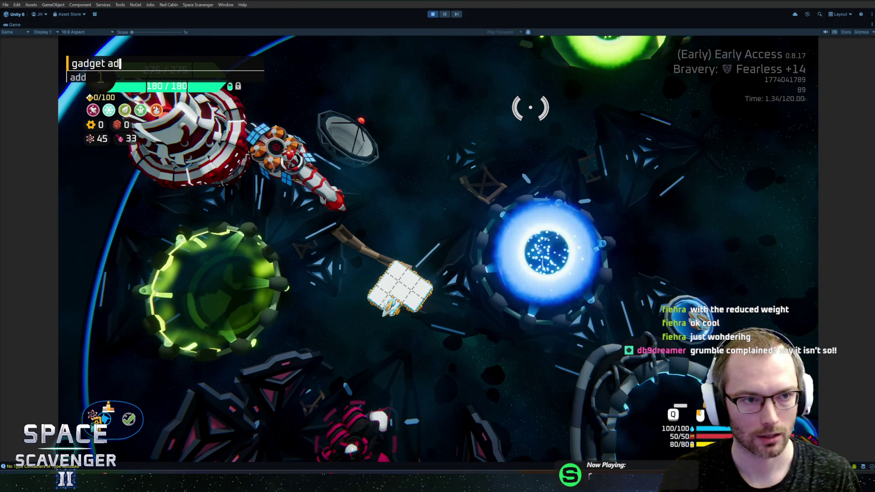
text(l)
key(Tab)
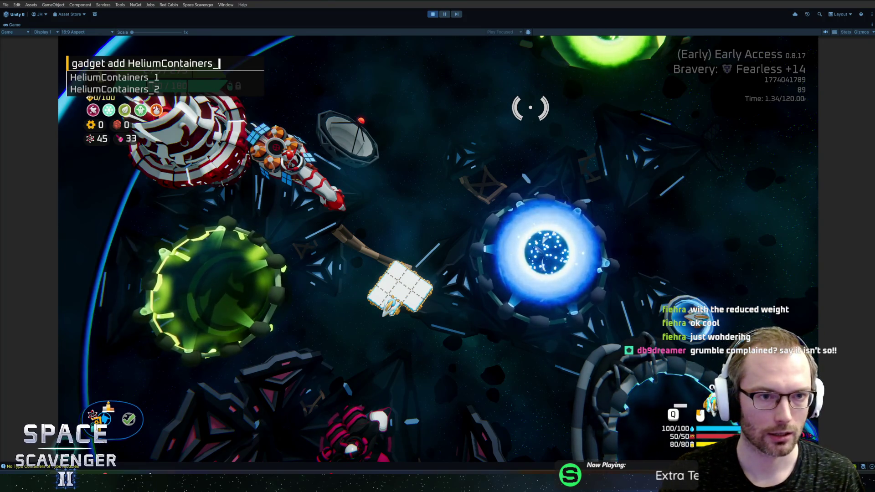
text(1)
key(Return)
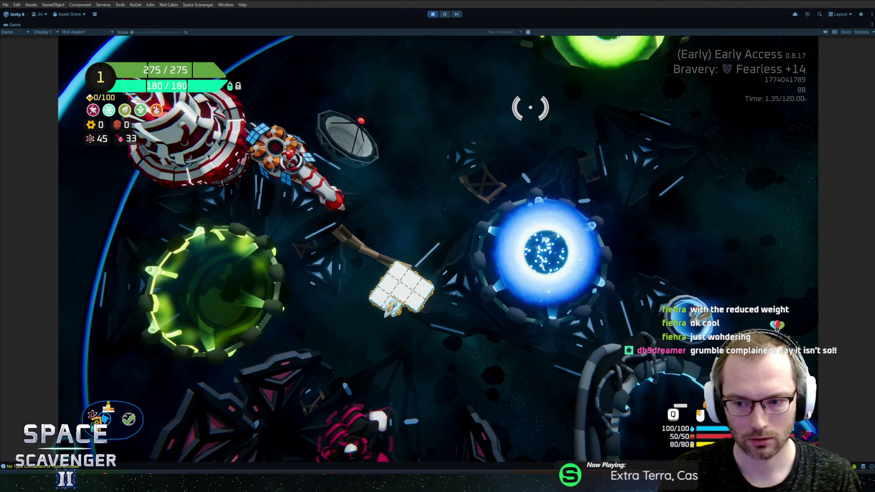
key(Tab)
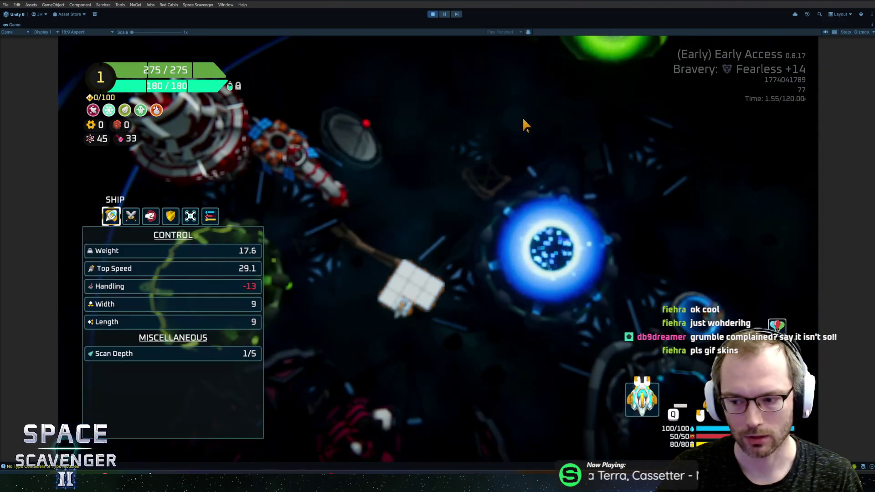
Step: Reposition the body block at the ship's top-right, leave build view and stop Play mode
key(b)
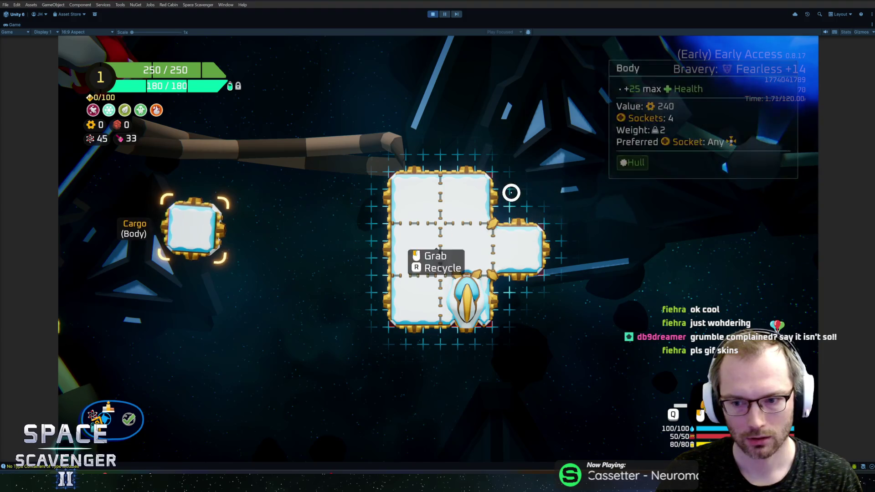
click(512, 192)
click(528, 191)
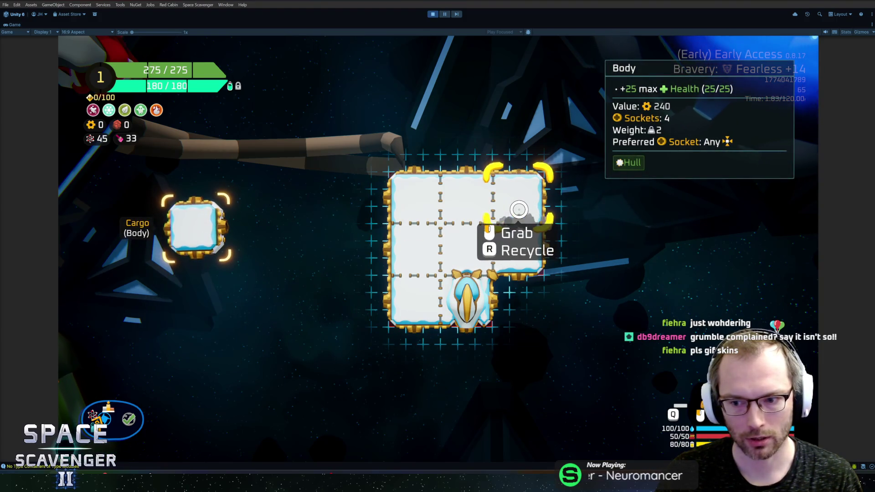
click(513, 201)
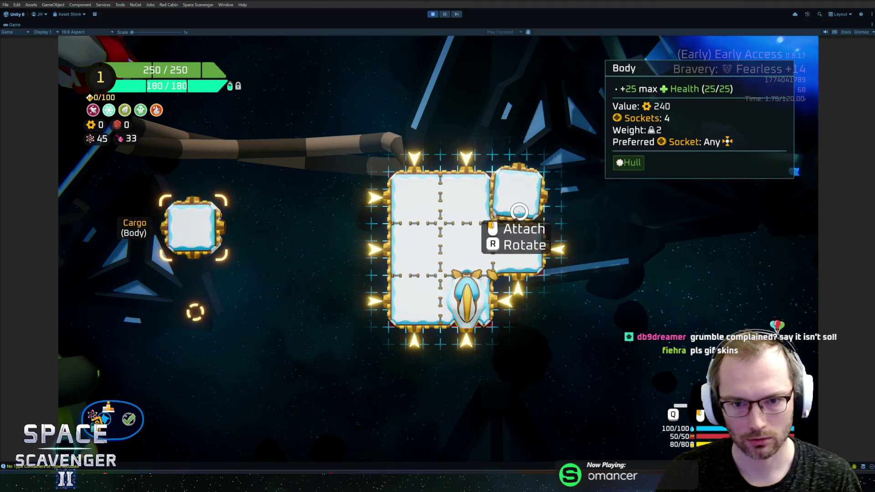
click(514, 187)
key(Escape)
key(Escape)
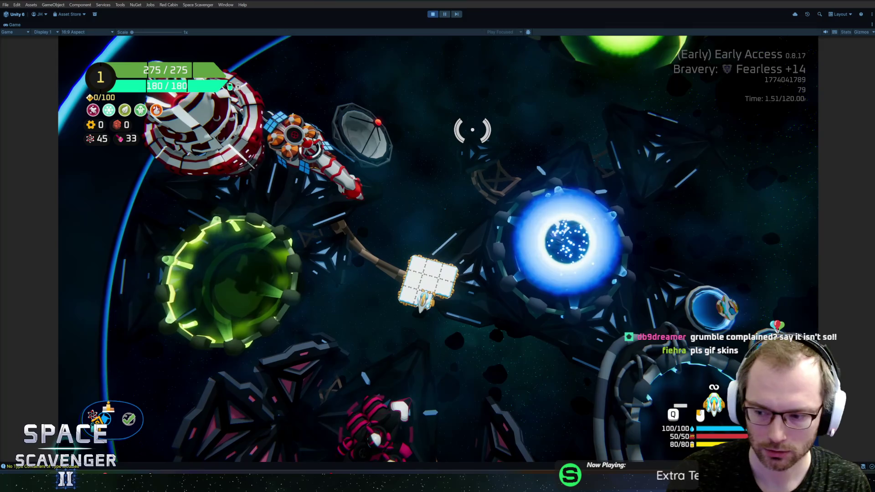
key(ctrl+p)
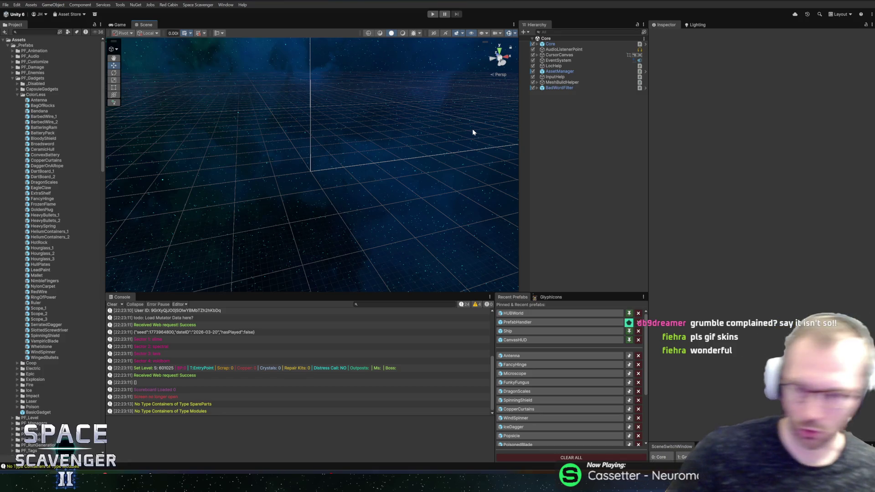
Step: Back in Figma, extend the mast's top slightly upward
key(alt+Tab)
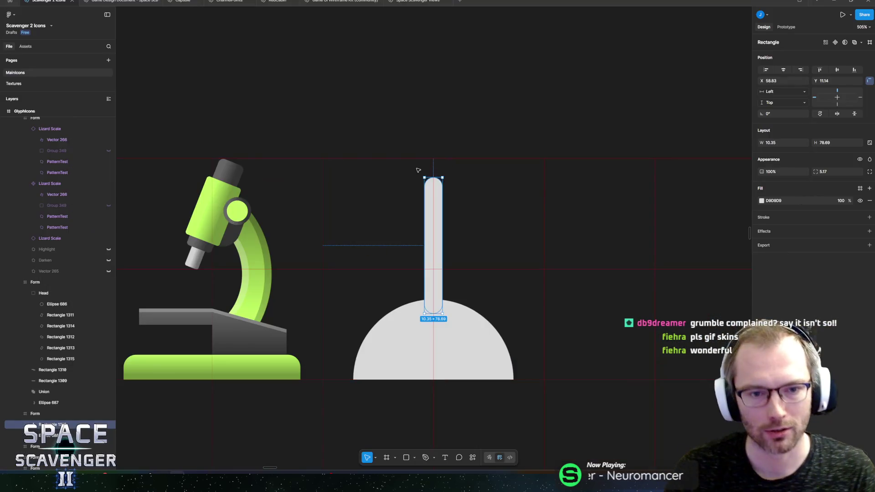
key(alt+Tab)
key(alt+shift+Tab)
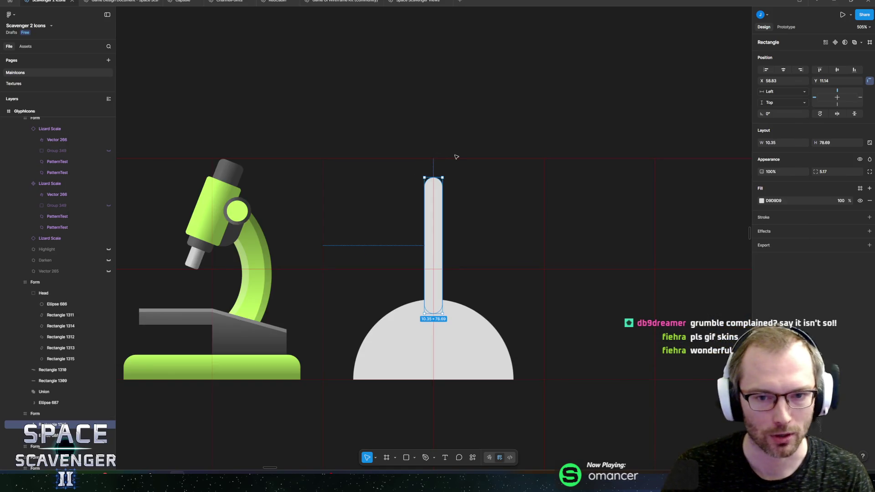
drag(433, 176, 433, 168)
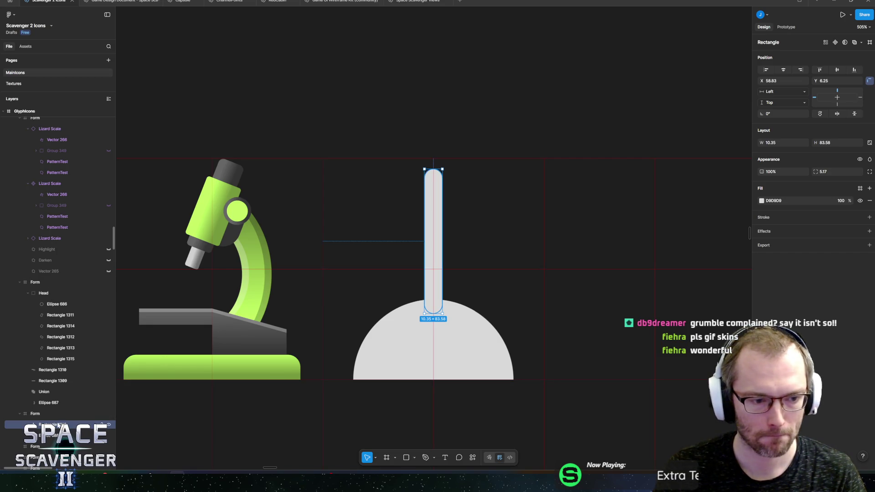
Step: Rename the mast layer to Antenna and turn it into a component
double_click(58, 424)
text(Antenna)
key(Return)
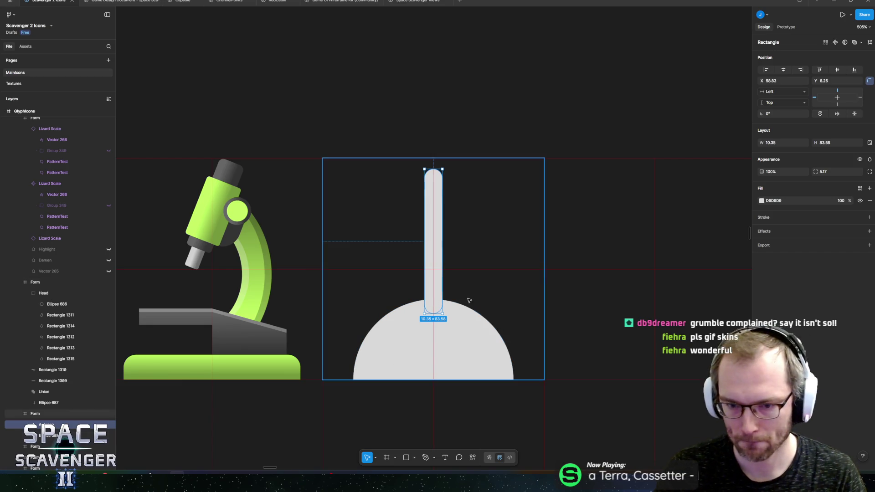
right_click(42, 424)
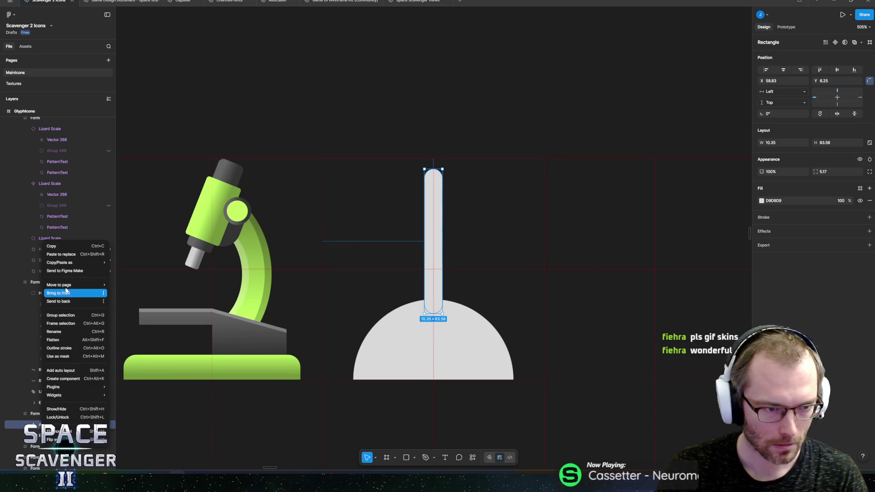
click(69, 379)
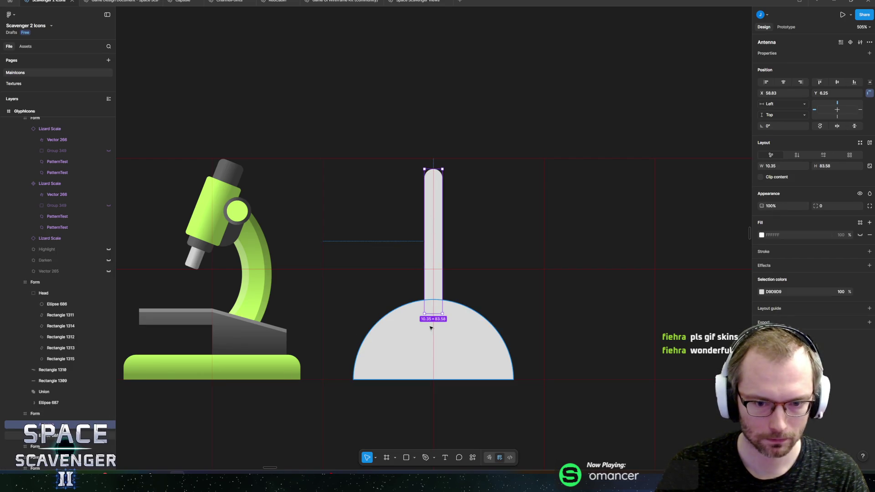
Step: Resize the Antenna component so it pivots at the dome base
drag(432, 317, 433, 379)
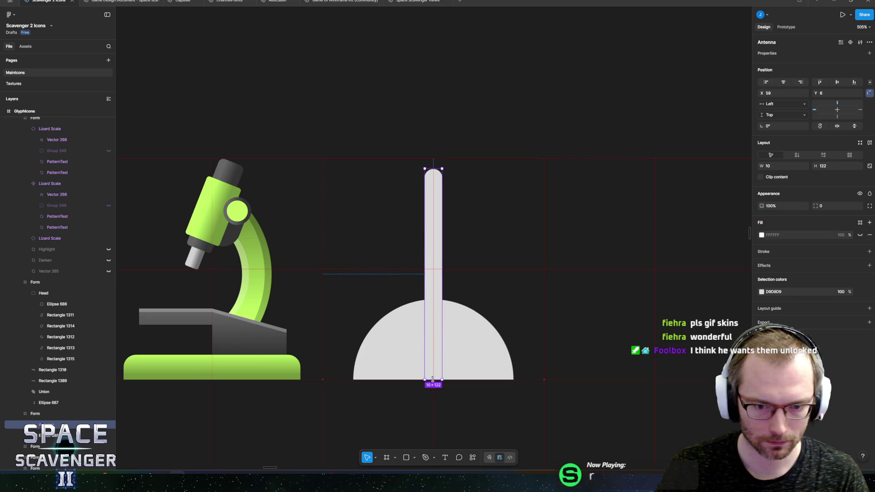
drag(429, 170, 437, 363)
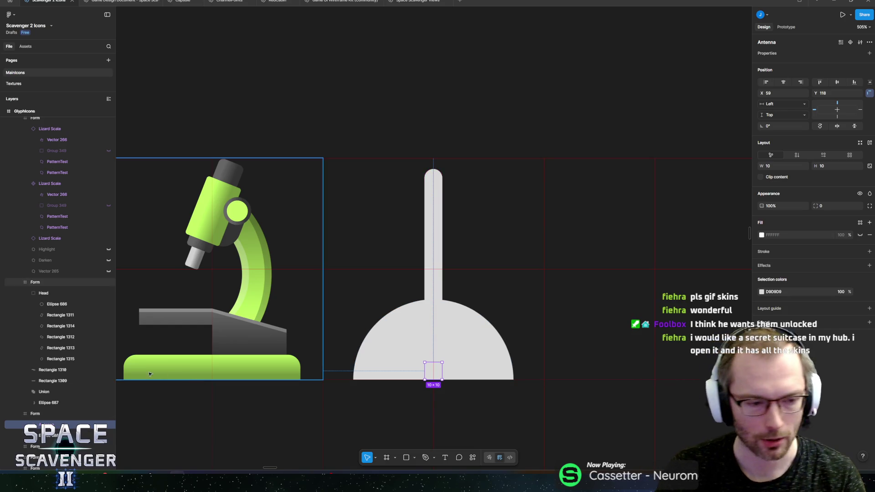
click(510, 215)
click(433, 370)
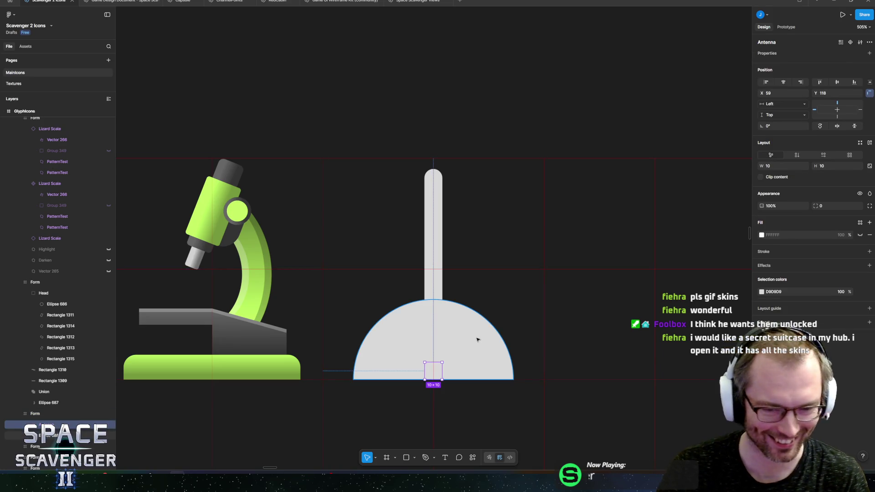
Step: Duplicate the antenna twice, tilting the copies to +30° and −30°
key(ctrl+d)
drag(450, 363, 452, 364)
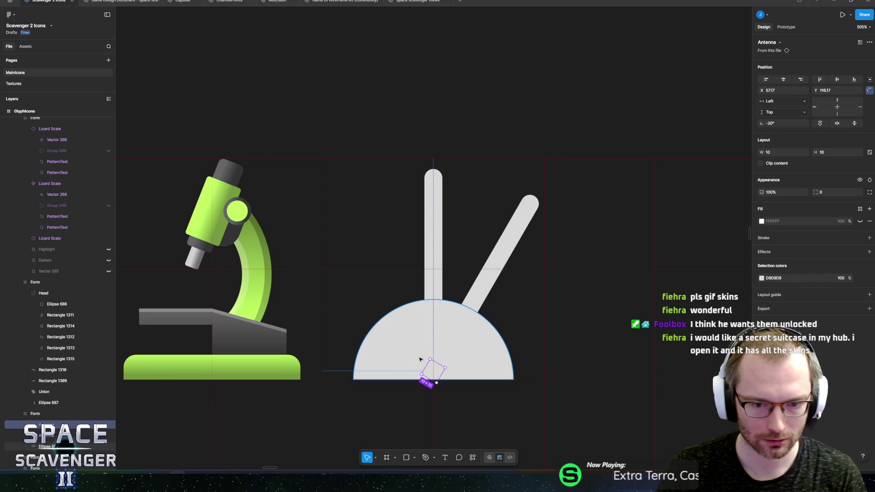
key(ctrl+d)
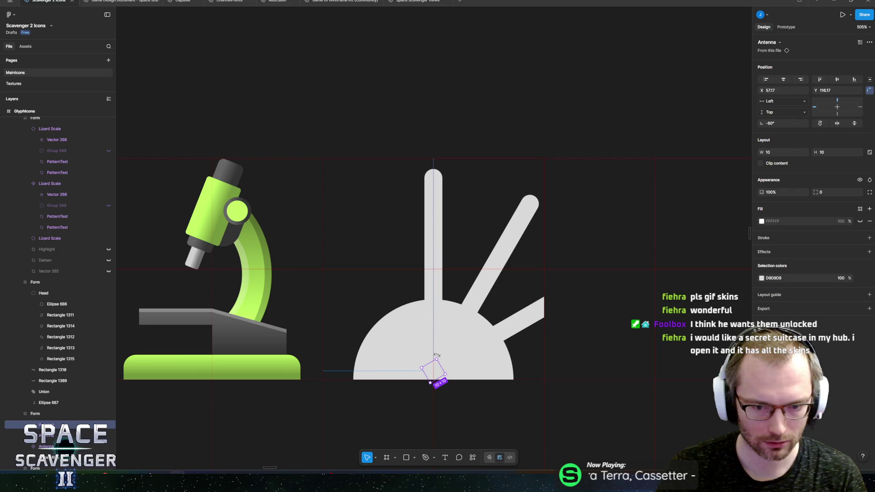
drag(437, 355, 393, 356)
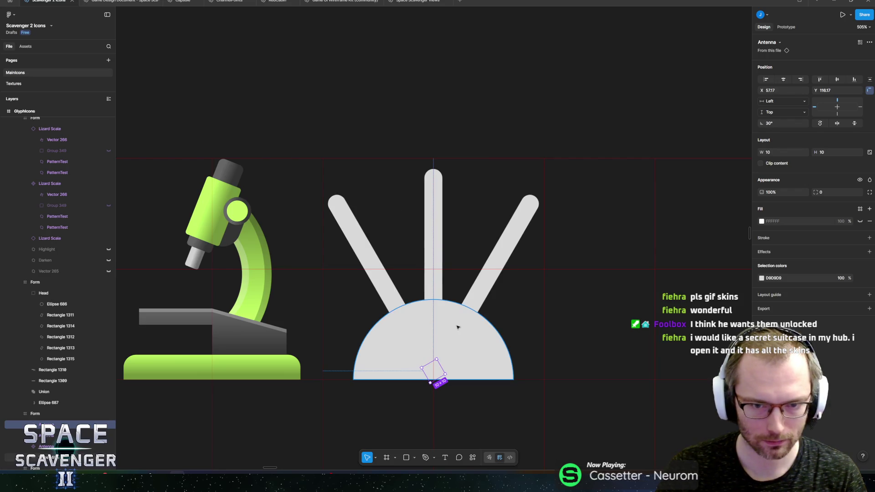
click(480, 83)
scroll(496, 93, down, 10)
Step: Set the semicircle base's fill to red E0403F
scroll(501, 106, up, 10)
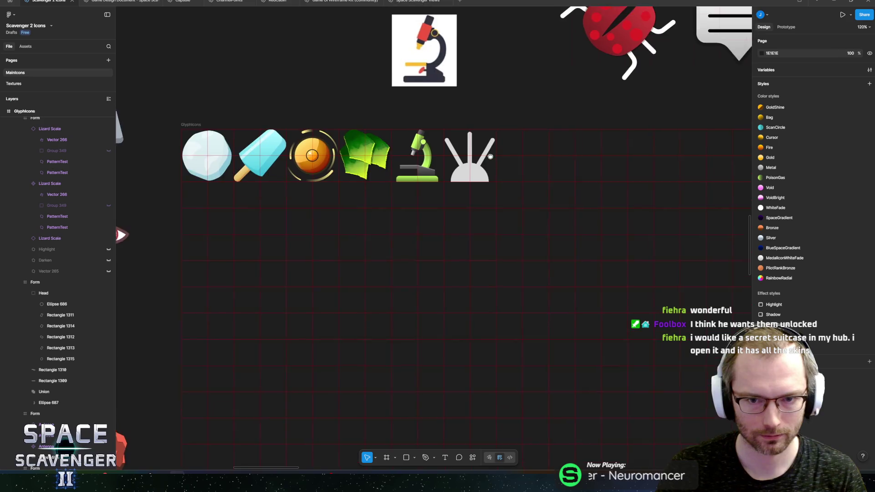
click(453, 219)
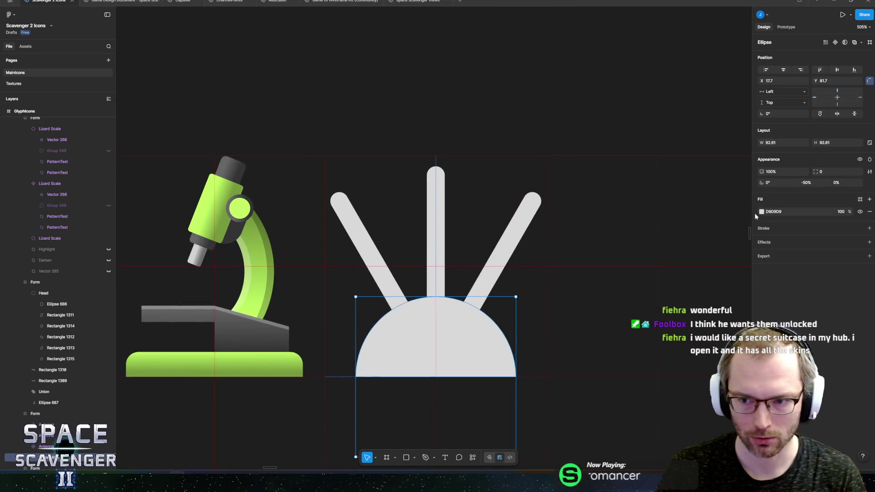
click(761, 212)
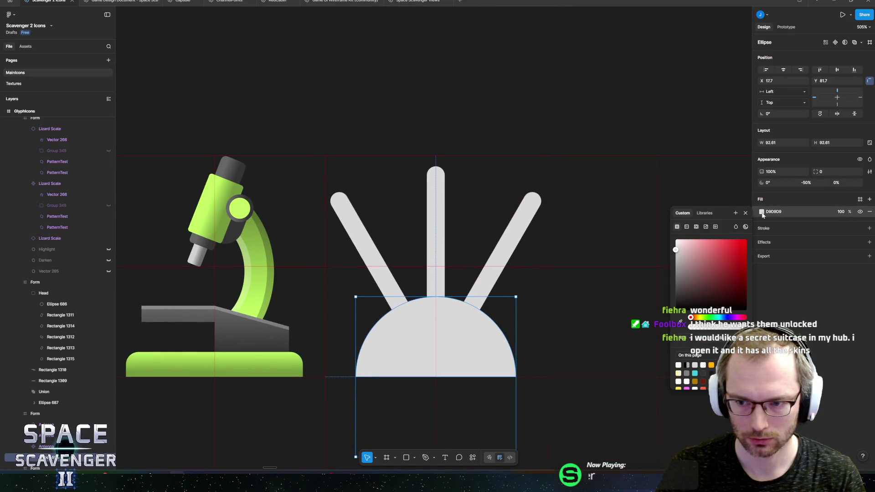
click(726, 247)
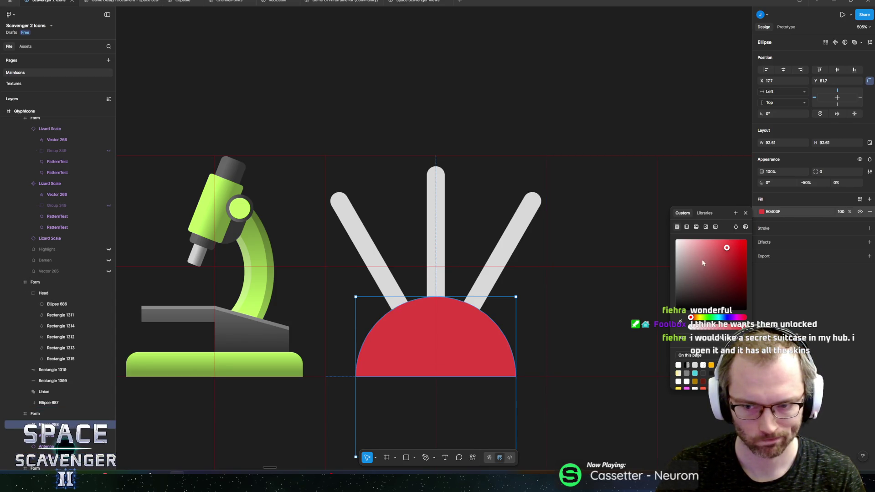
Step: Make the fill a radial gradient with swapped stops at about 10% and 86%
click(687, 227)
click(683, 241)
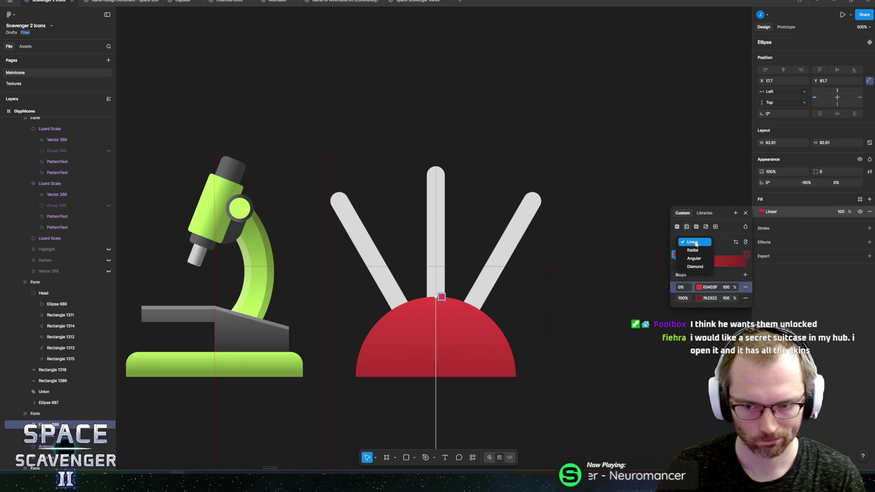
click(693, 251)
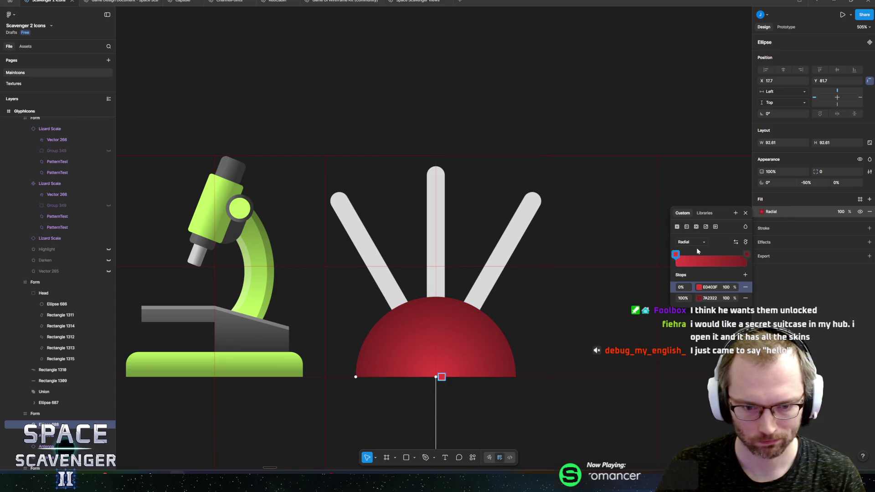
click(736, 242)
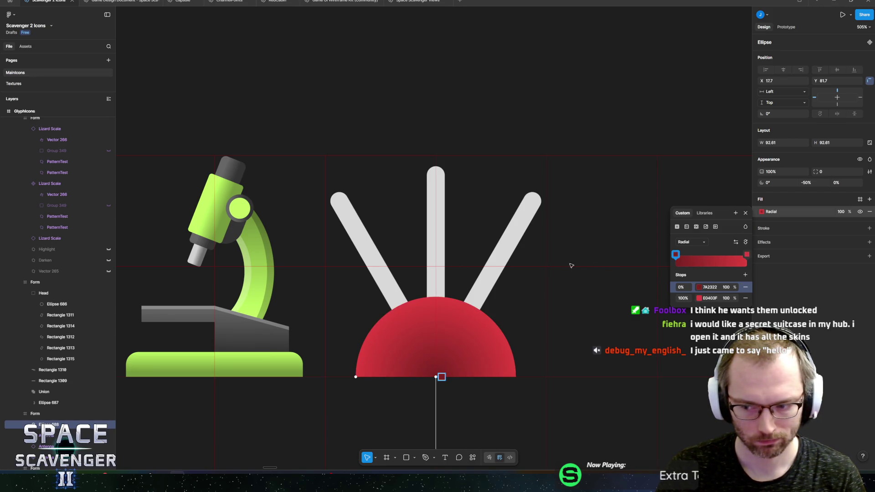
scroll(447, 381, down, 2)
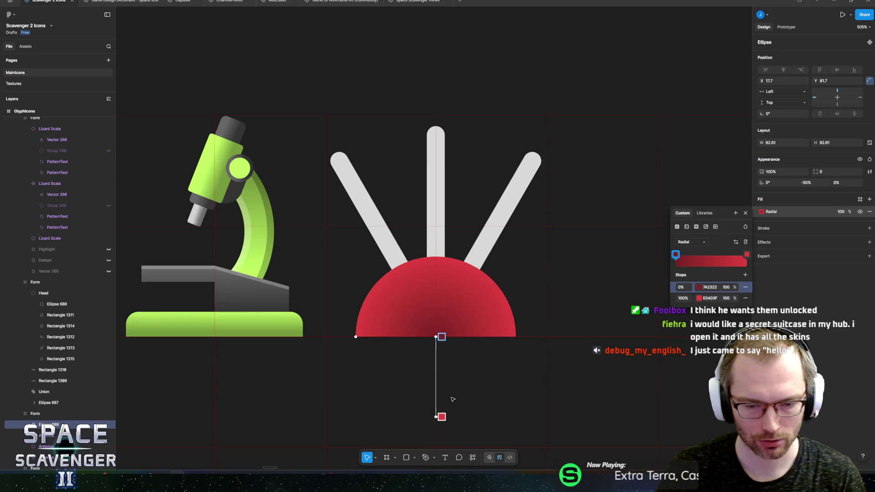
mouse_move(442, 337)
mouse_down()
mouse_move(447, 386)
mouse_move(446, 368)
mouse_up()
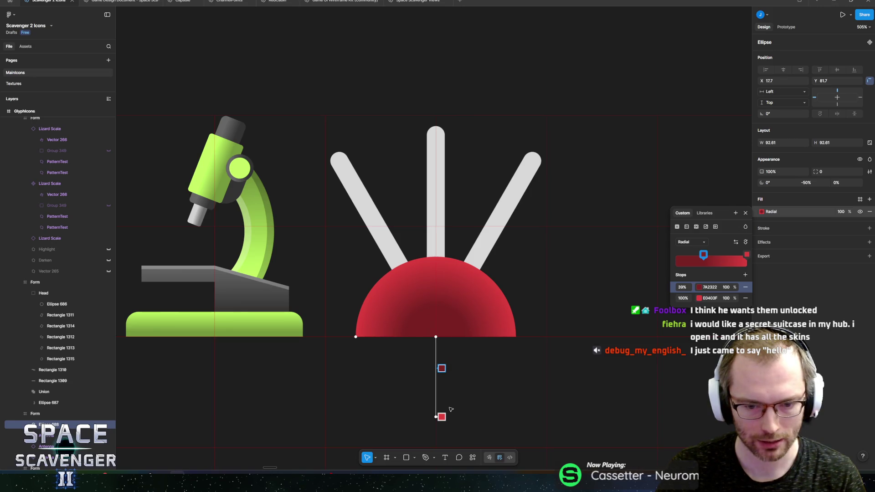
drag(441, 416, 440, 405)
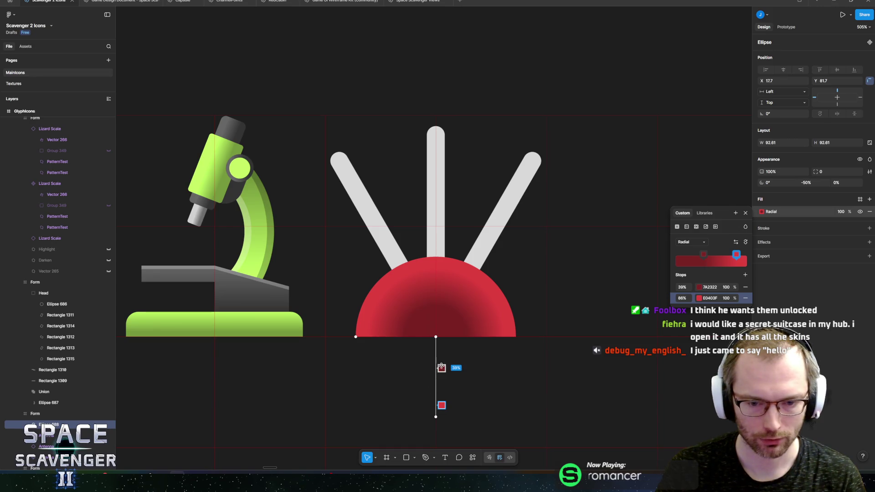
mouse_move(441, 368)
mouse_down()
mouse_move(444, 337)
mouse_move(448, 346)
mouse_up()
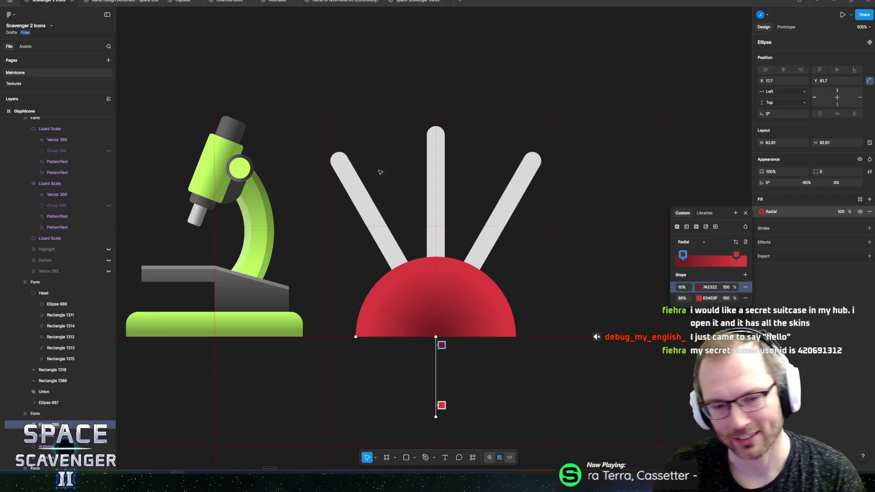
key(Escape)
key(Escape)
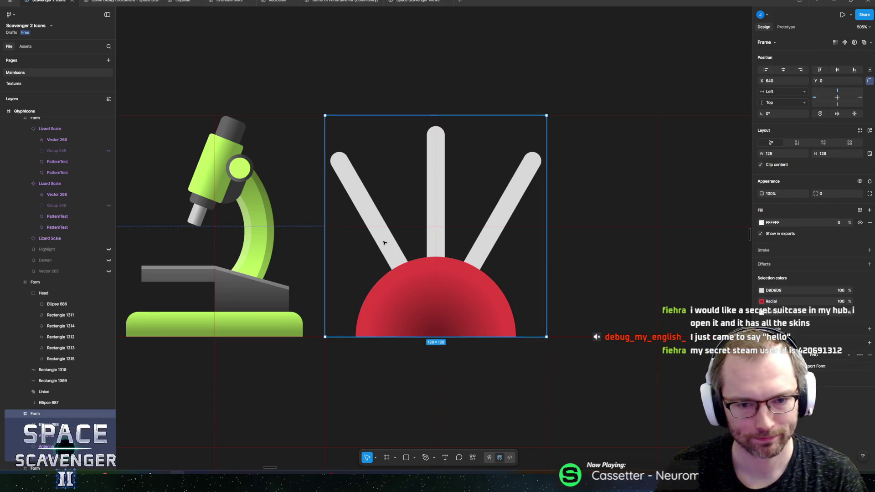
Step: Select the central antenna stick inside its instance and zoom in on it
ctrl+click(384, 243)
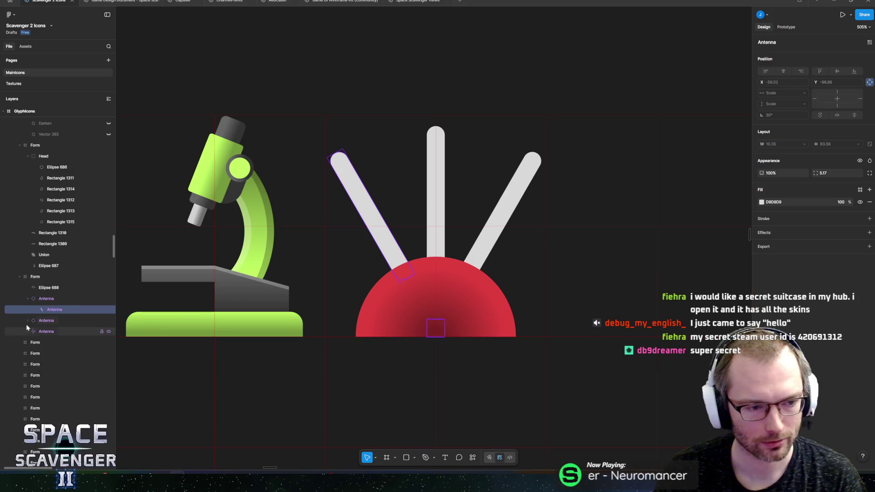
click(29, 298)
click(29, 298)
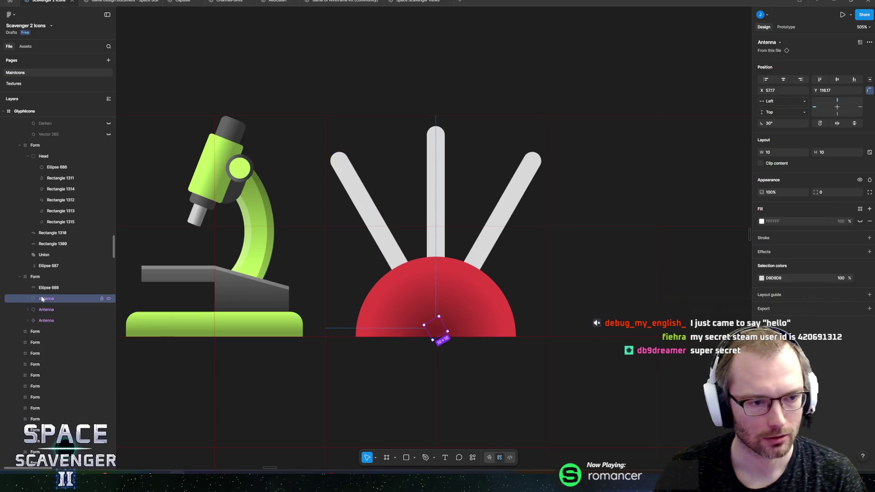
click(28, 321)
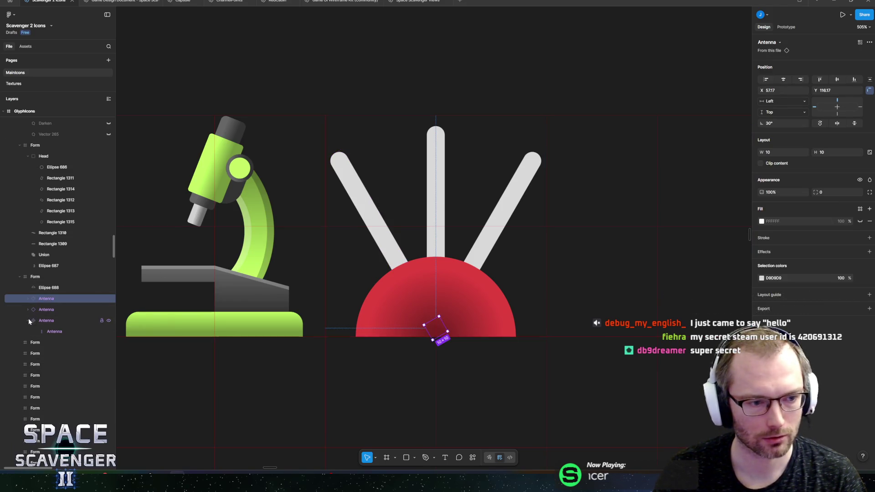
click(50, 331)
key(shift+2)
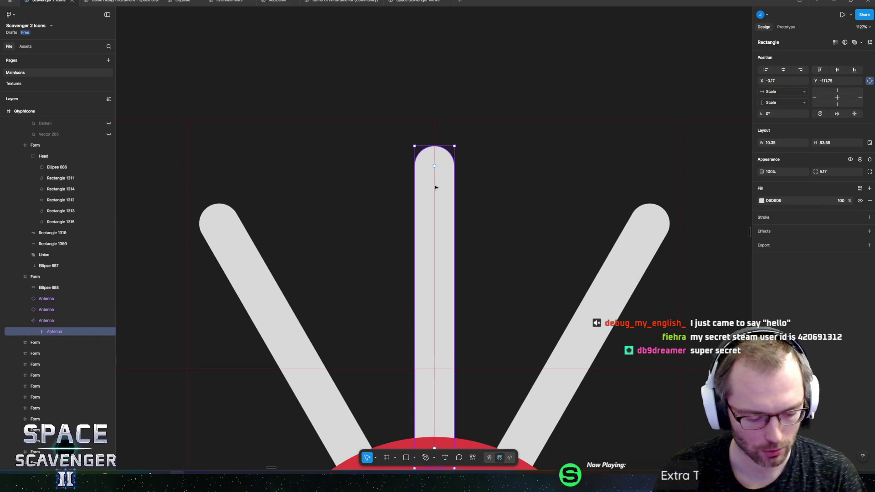
Step: Add a widened square block to the Antenna component and copy it lower as a crossbar
key(r)
drag(419, 169, 463, 223)
mouse_move(419, 201)
mouse_down()
mouse_move(401, 201)
mouse_move(423, 193)
mouse_move(425, 231)
mouse_up()
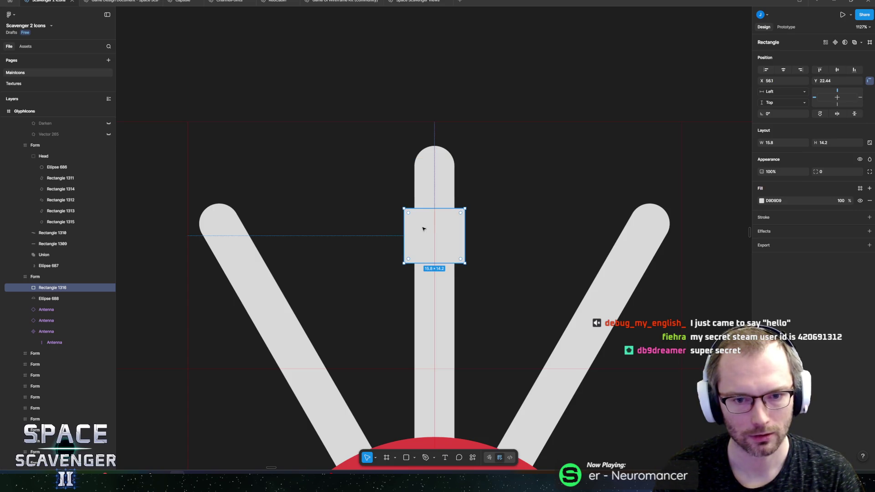
mouse_move(51, 288)
mouse_down()
mouse_move(60, 335)
mouse_move(90, 323)
mouse_up()
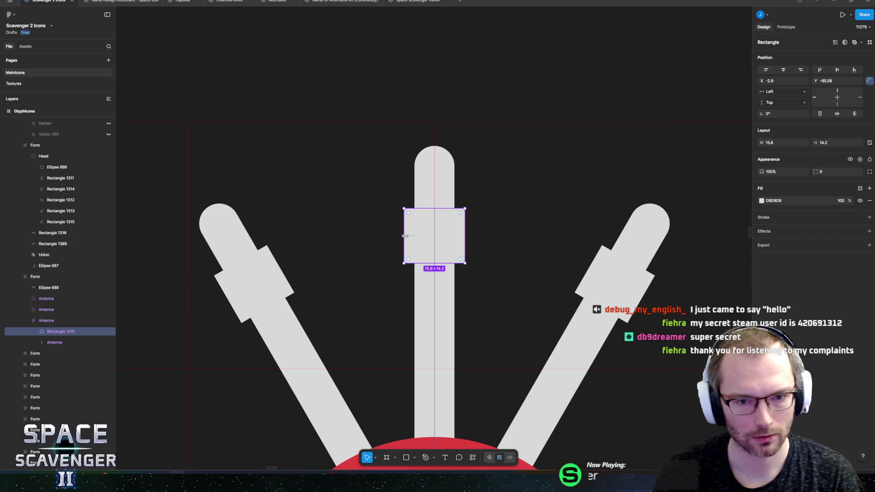
drag(403, 237, 395, 236)
scroll(465, 244, down, 5)
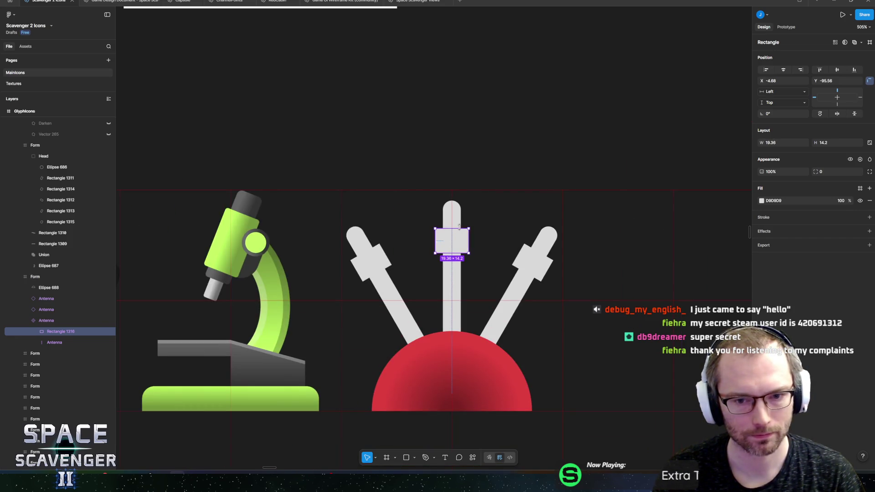
mouse_move(452, 240)
mouse_down()
mouse_move(453, 287)
mouse_move(477, 284)
mouse_up()
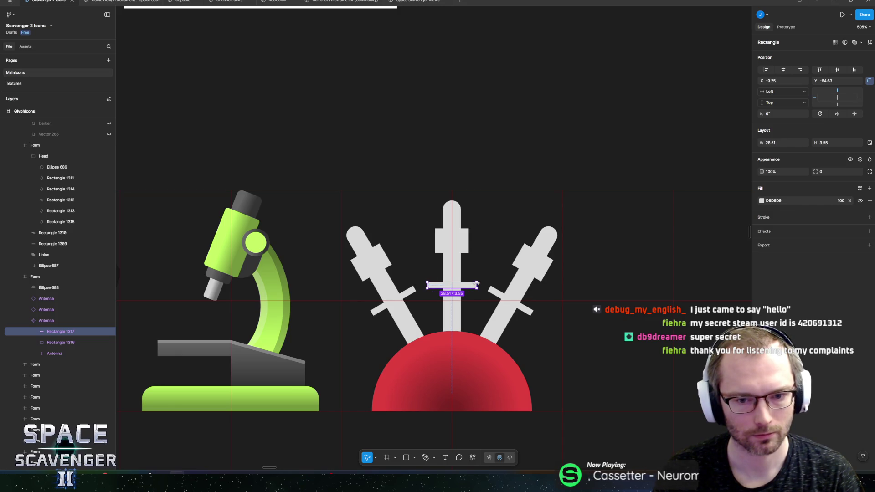
Step: Check the middle antenna by toggling its visibility, then select just its mast
click(474, 340)
scroll(478, 311, down, 5)
click(487, 241)
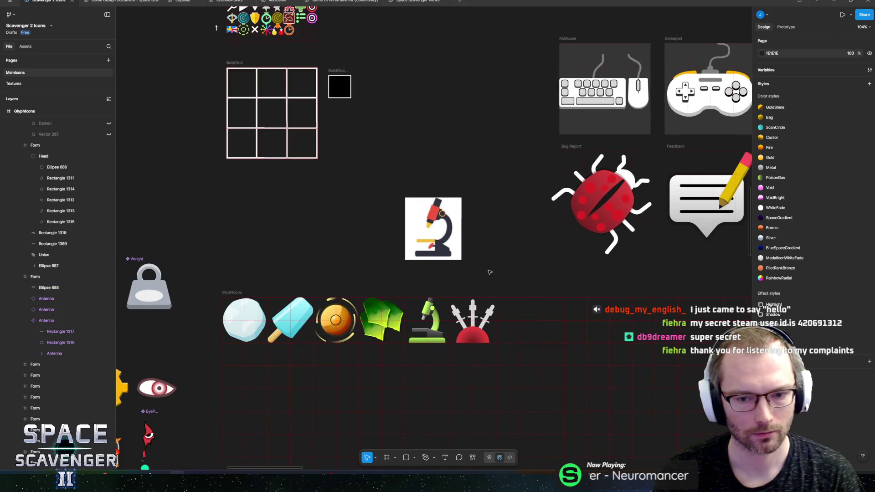
scroll(474, 323, up, 10)
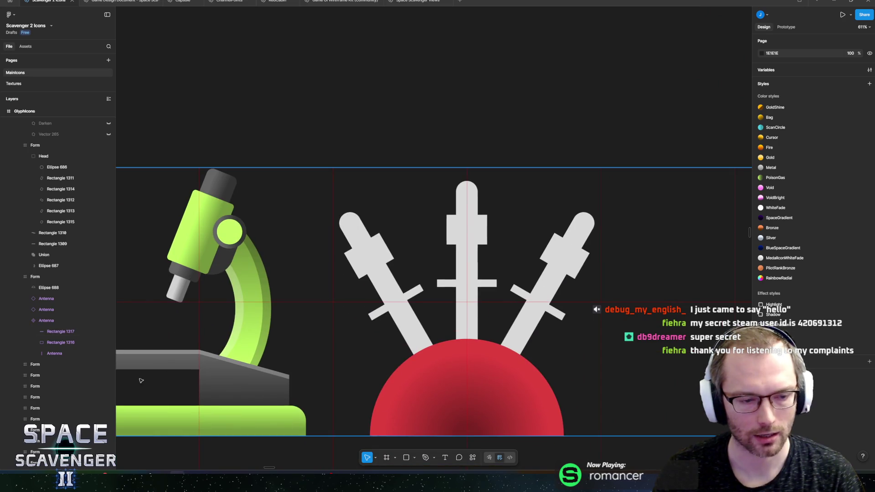
click(109, 321)
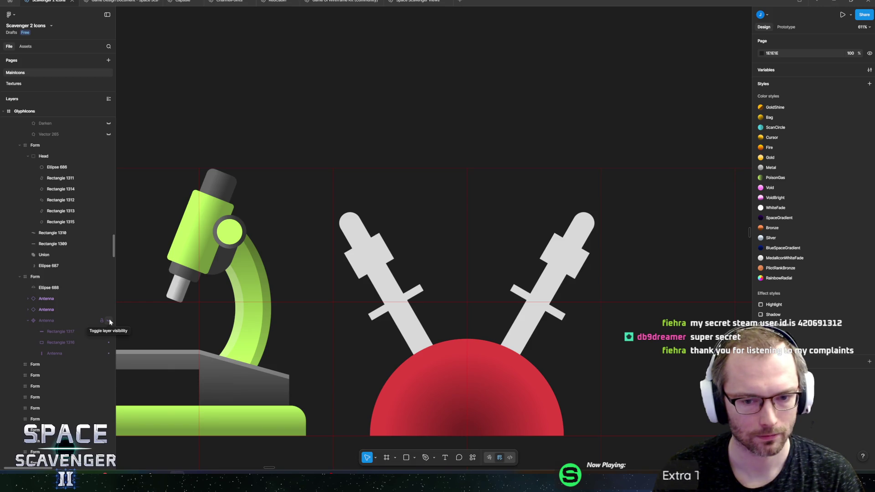
click(109, 321)
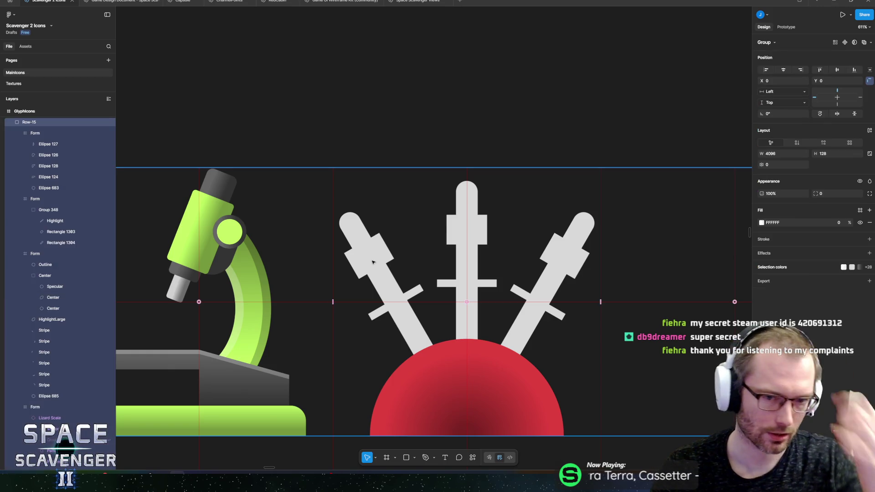
ctrl+click(477, 228)
click(41, 281)
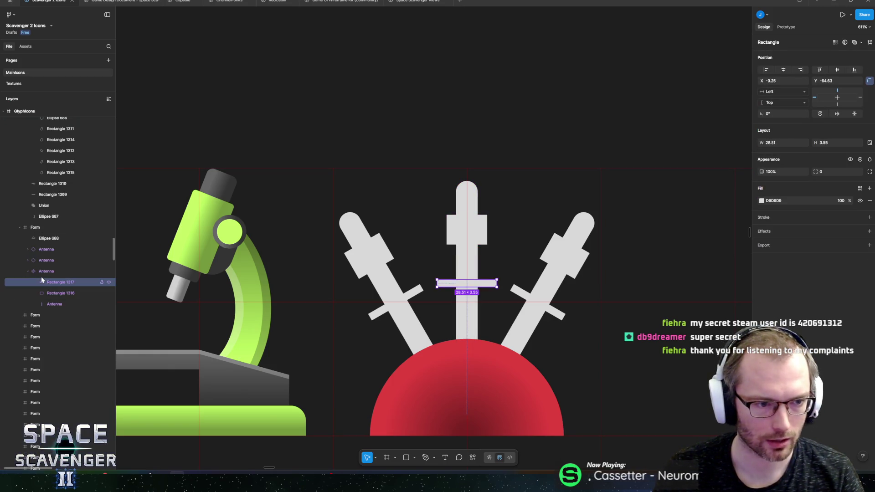
shift+click(50, 304)
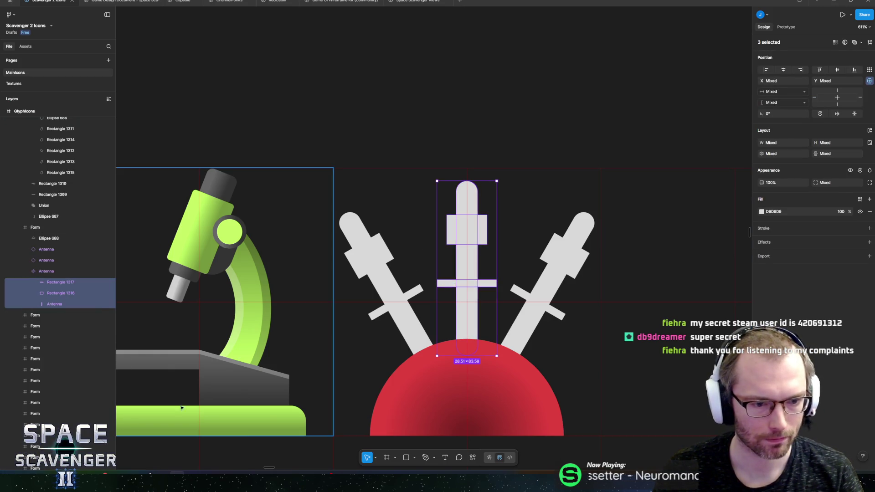
click(473, 457)
click(473, 458)
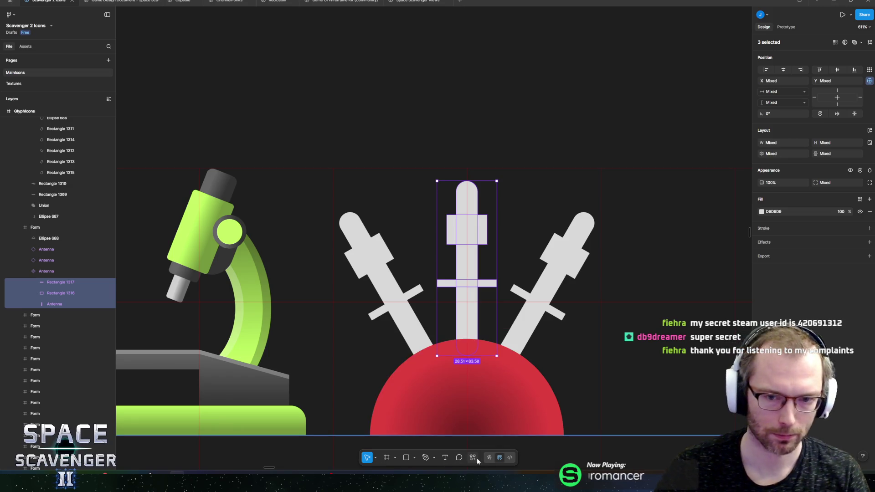
click(469, 333)
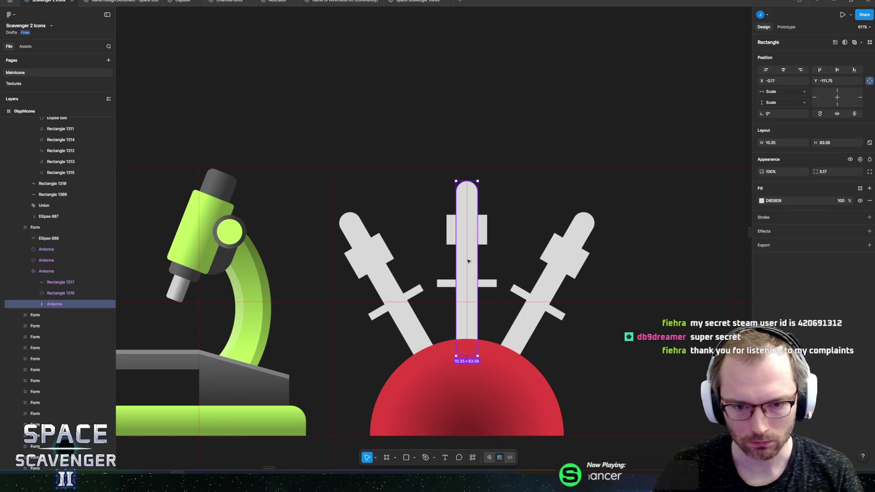
Step: Give the mast a linear gray gradient rotated across its width, stops at 22% and 92%
click(761, 201)
click(686, 216)
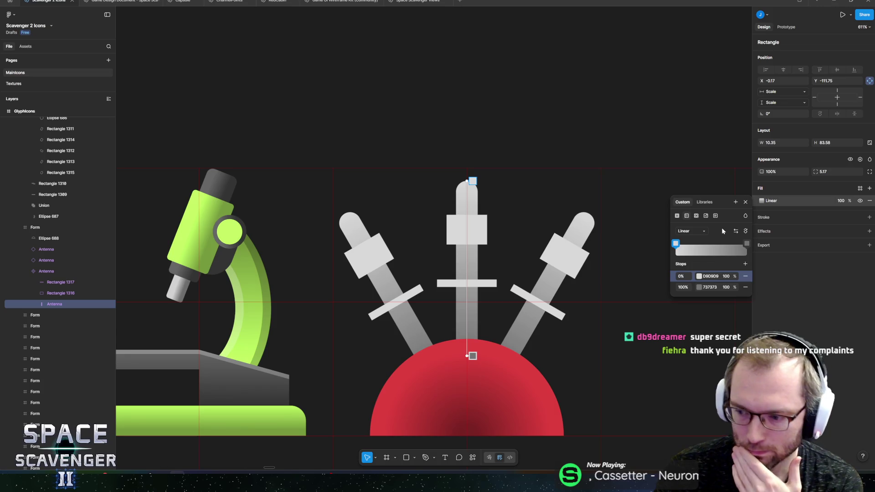
click(746, 231)
click(745, 232)
click(746, 232)
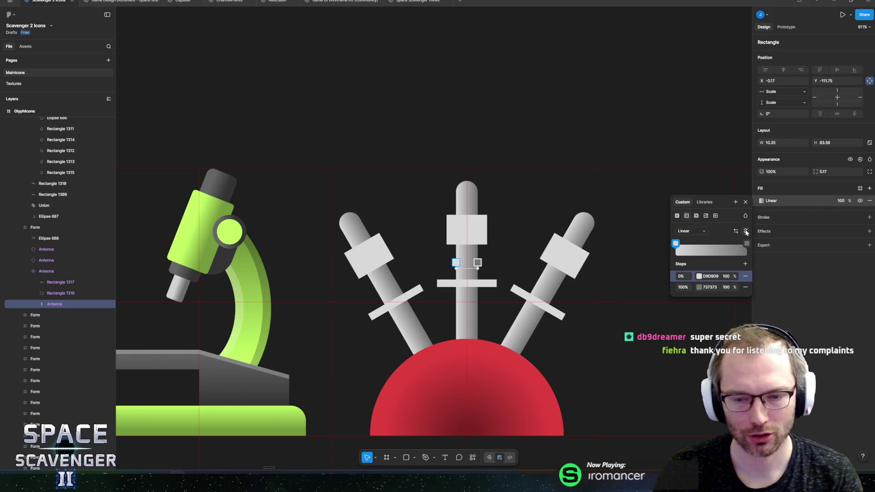
drag(457, 262, 475, 260)
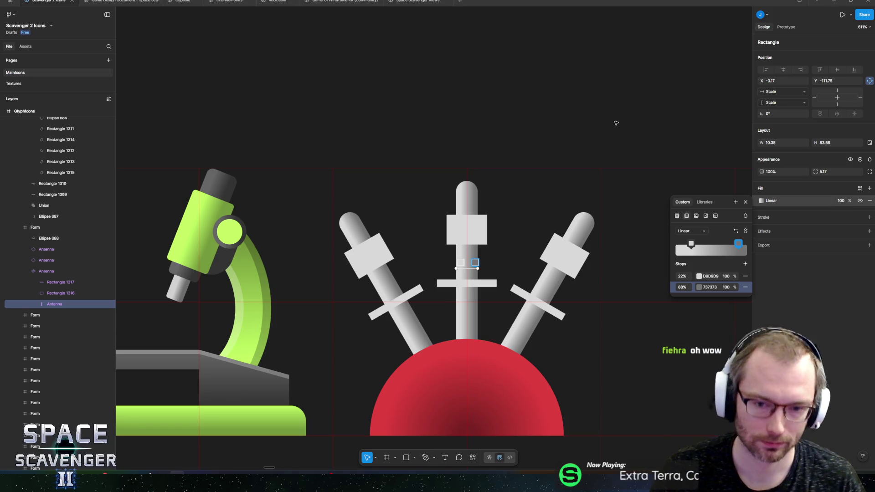
key(Escape)
click(456, 283)
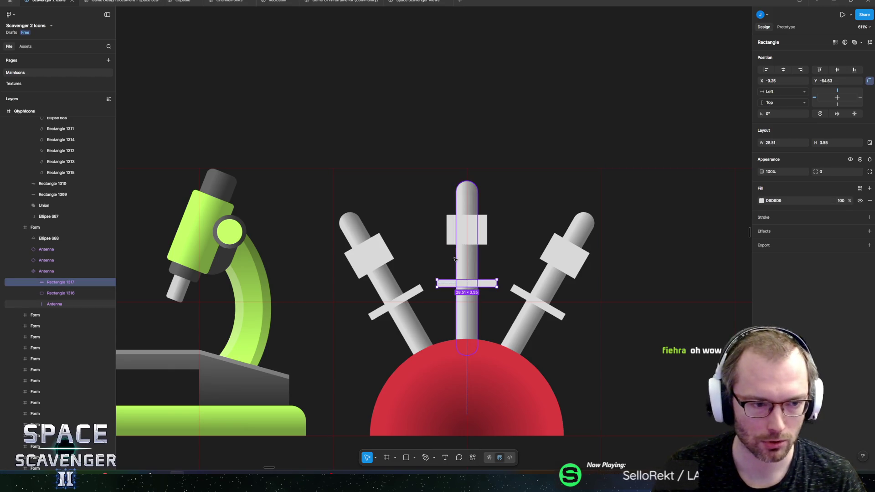
Step: Narrow the crossbar and shorten the upper block from the top
scroll(453, 258, up, 3)
drag(427, 298, 434, 298)
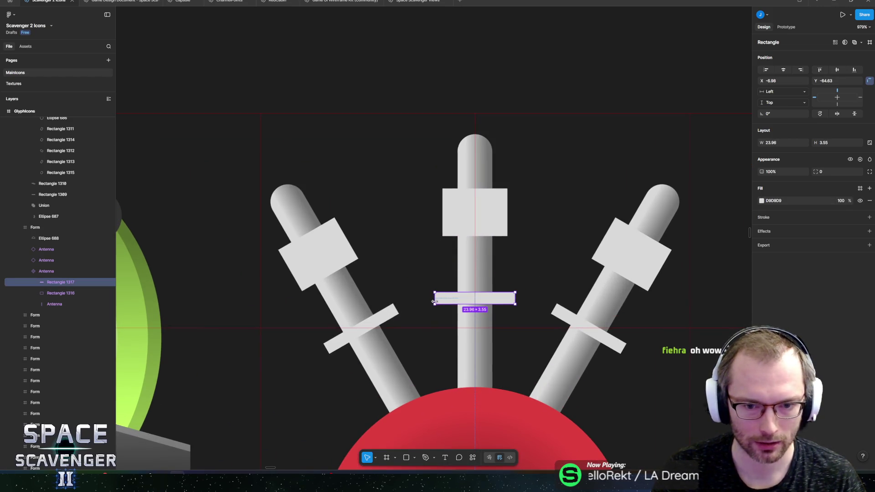
click(492, 194)
drag(488, 189, 501, 206)
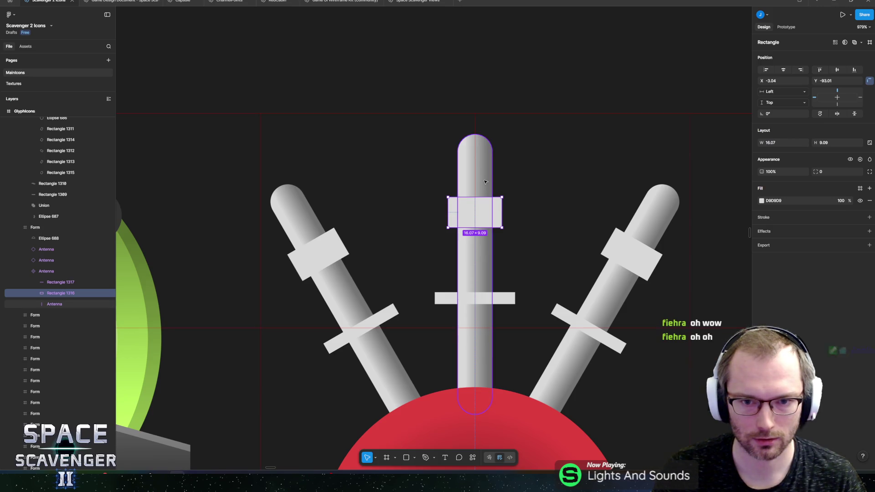
key(Tab)
key(shift+Tab)
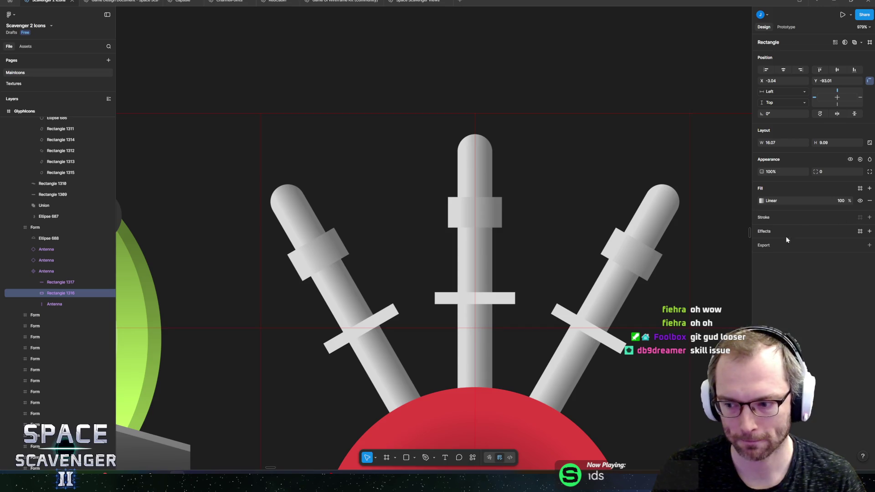
Step: Paste the mast's gradient onto the crossbar and give the upper block a black 1 px stroke
click(501, 301)
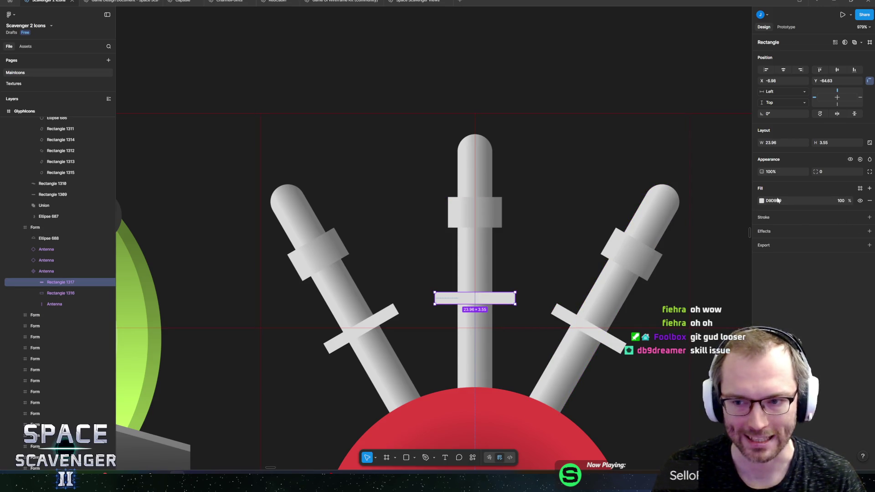
key(ctrl+alt+v)
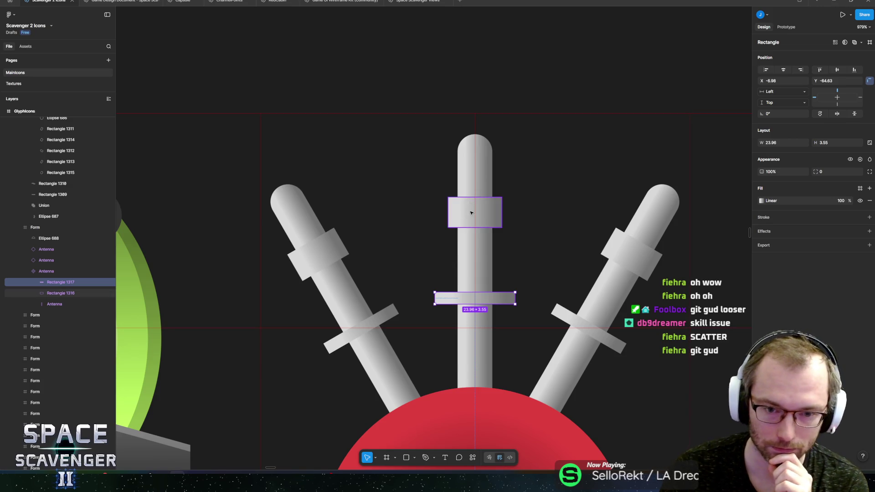
click(467, 207)
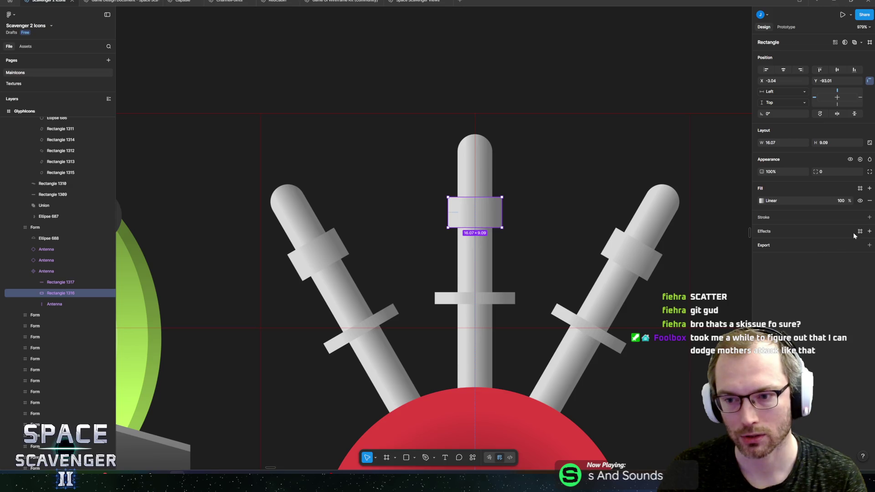
click(869, 218)
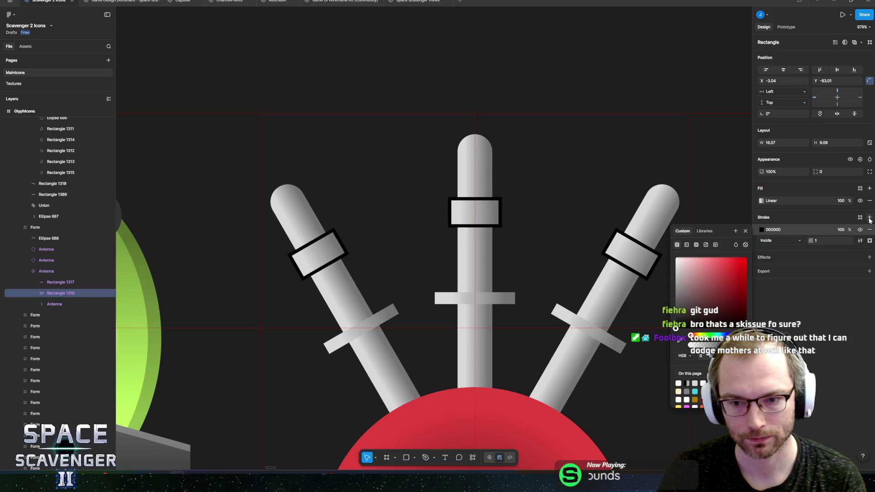
Step: Give the upper block a drop shadow with blur 0 and Y offset 2
click(869, 229)
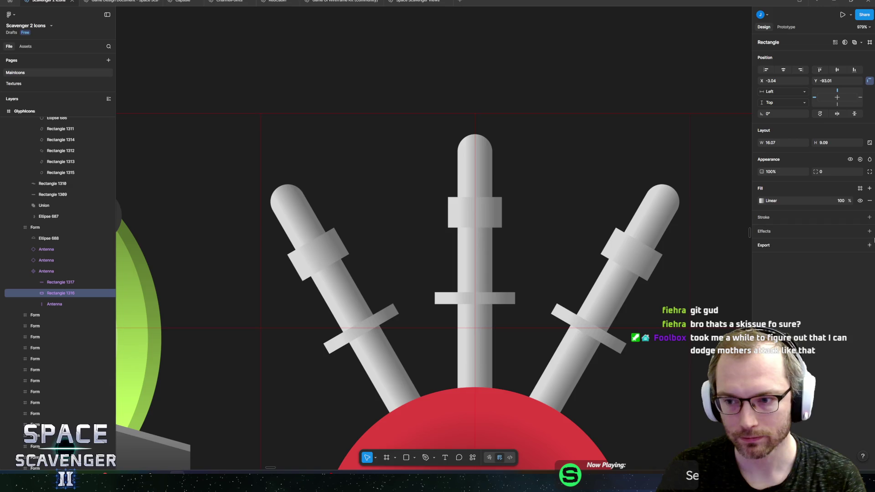
click(869, 232)
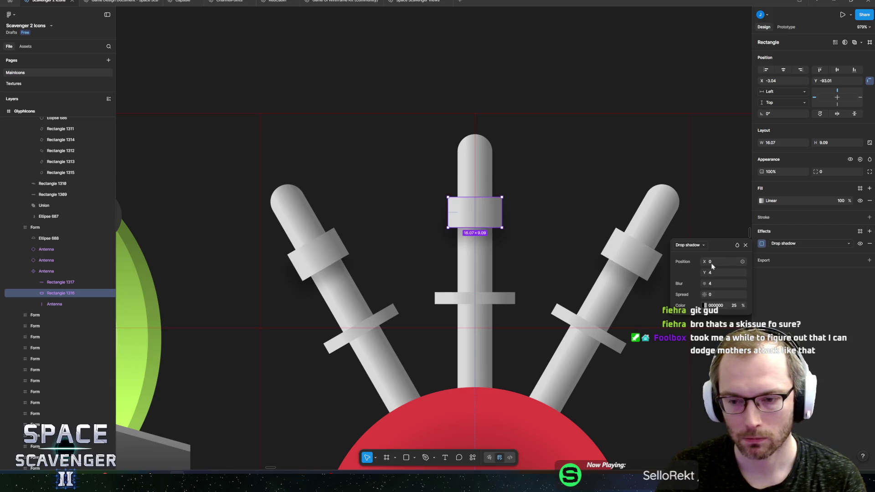
click(722, 285)
text(0)
key(Return)
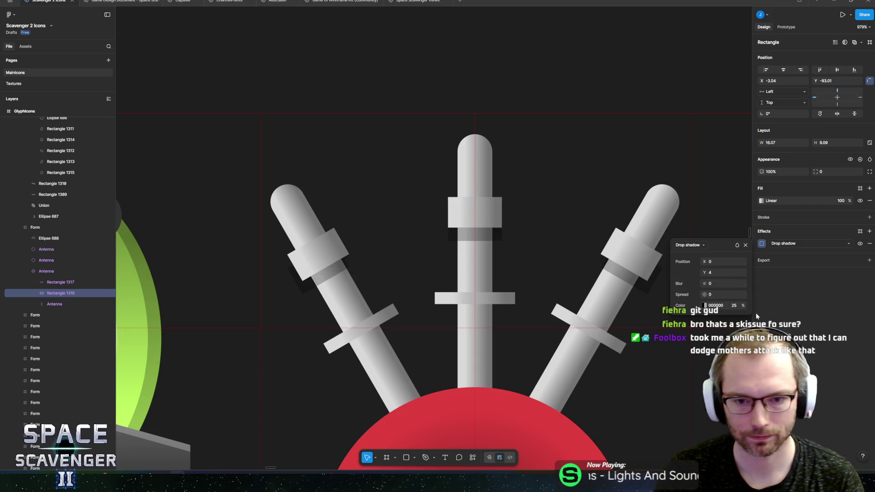
click(723, 272)
text(2)
key(Return)
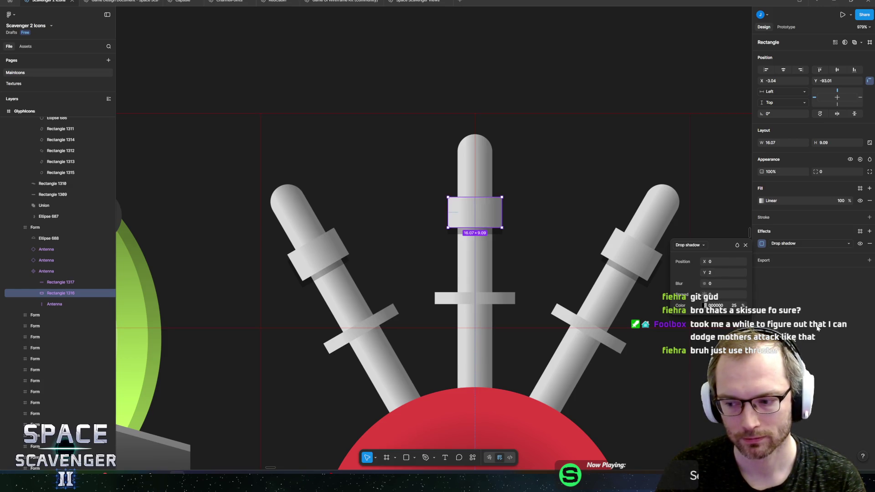
key(Escape)
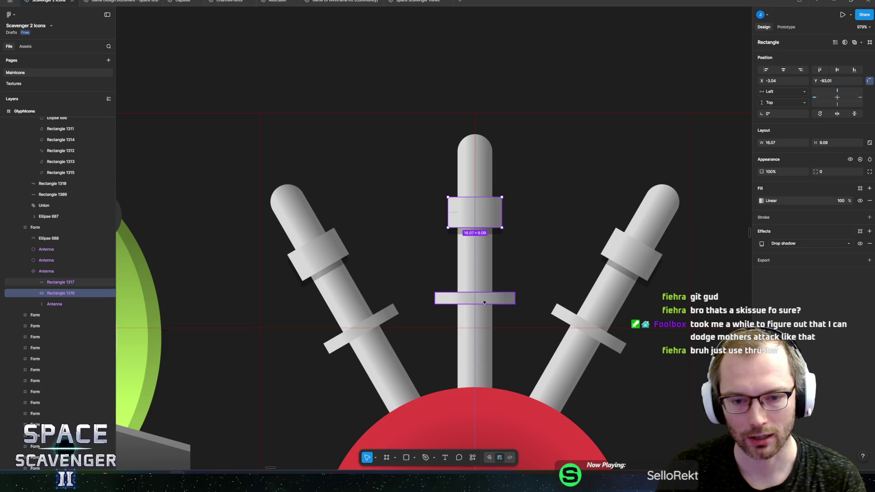
Step: Apply the same shadow to the crossbars and upper blocks, then check the icon in its row
click(496, 300)
click(478, 226)
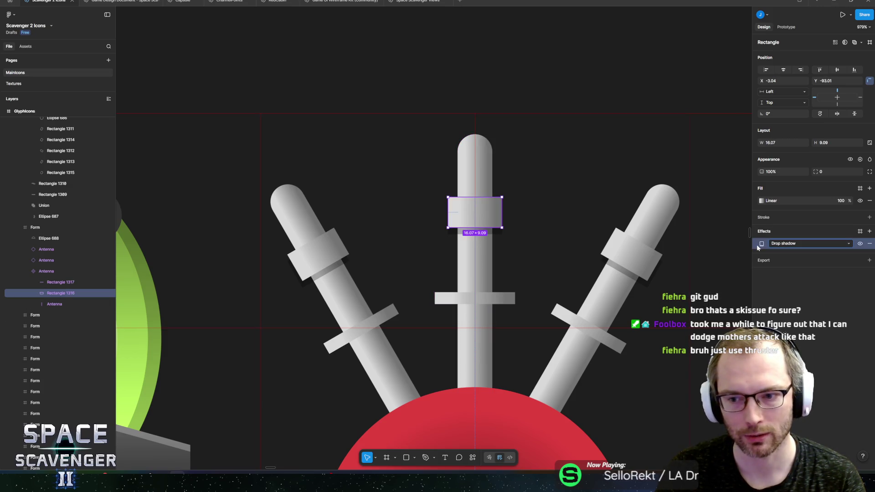
click(474, 298)
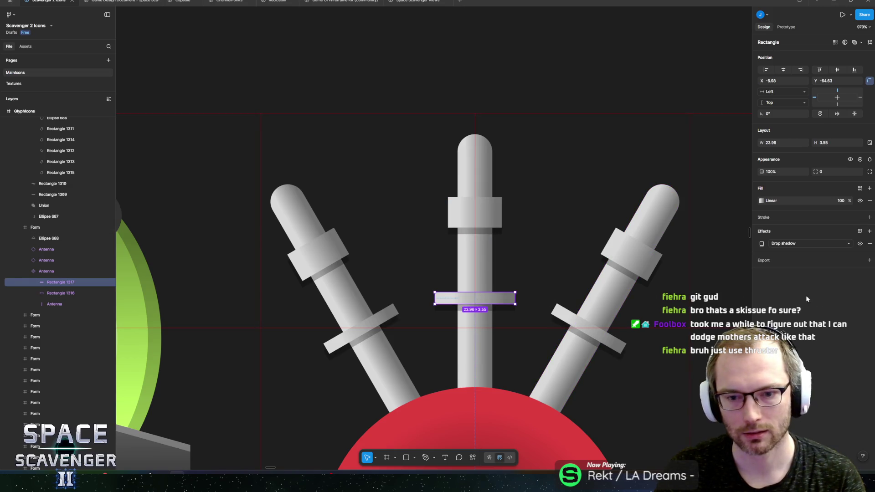
scroll(492, 162, down, 5)
key(Escape)
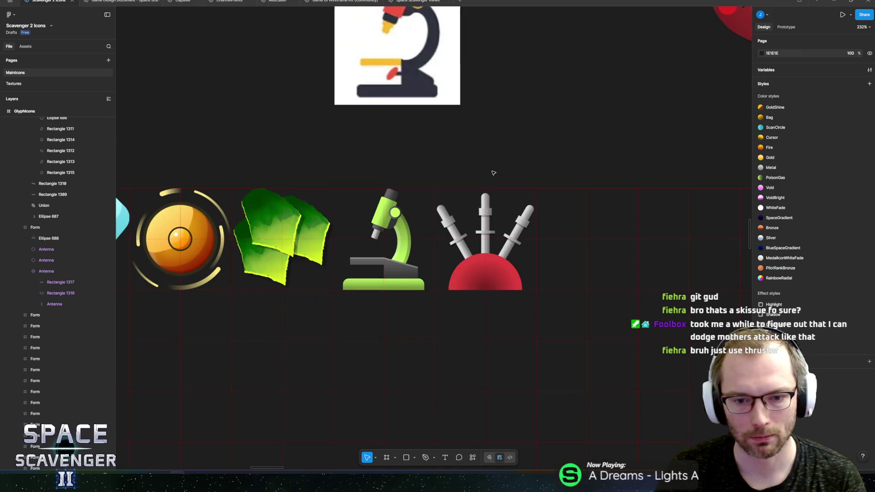
Step: Select the middle antenna and round the ends of its centre rod
scroll(492, 172, up, 3)
scroll(474, 246, up, 3)
click(396, 347)
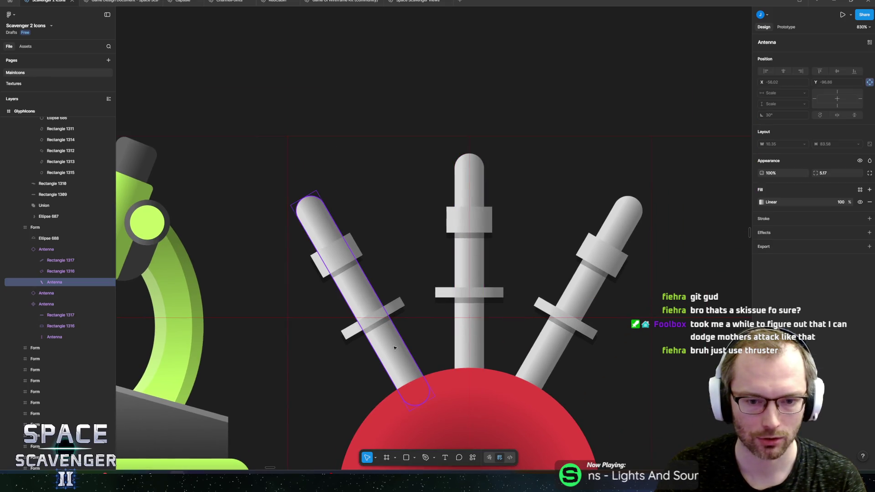
click(469, 337)
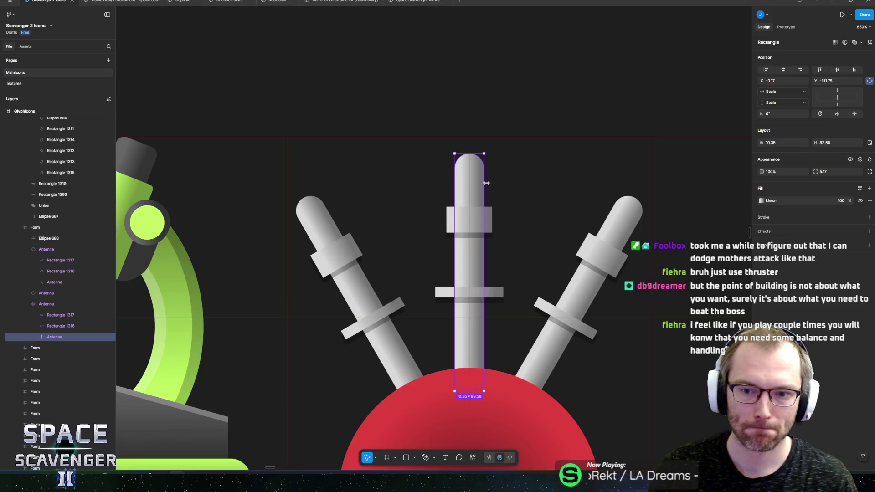
scroll(465, 173, up, 5)
mouse_move(458, 165)
mouse_down()
mouse_move(474, 150)
mouse_move(442, 191)
mouse_up()
Step: Shorten the centre rod from its top and slide its collar lower
scroll(472, 178, down, 5)
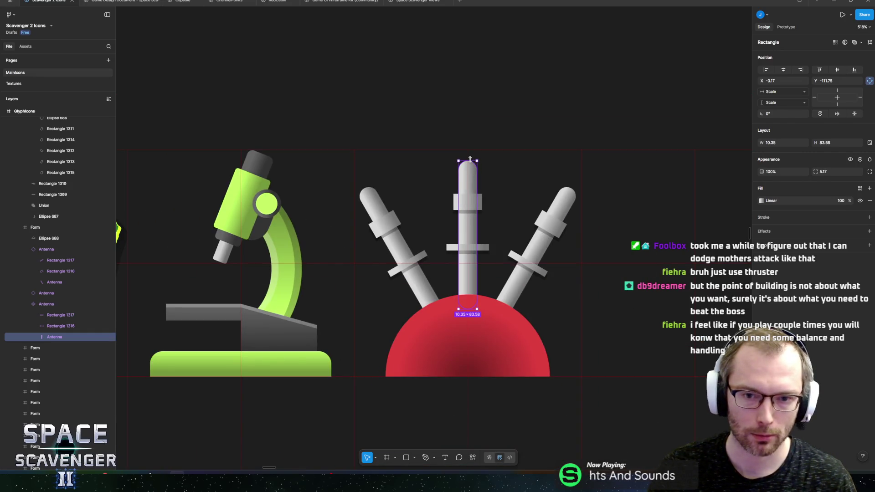
drag(470, 159, 471, 177)
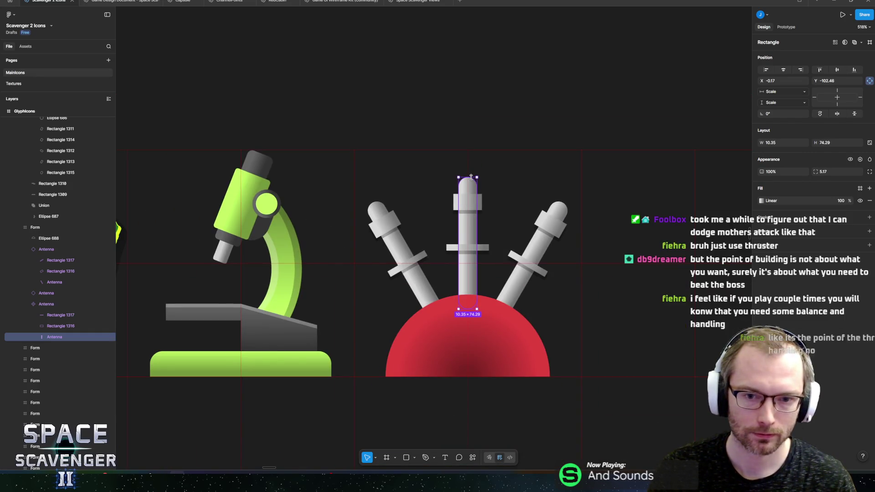
click(471, 206)
drag(471, 207, 475, 296)
Step: Lower the thin flange onto the dome and make it taller as a base block
click(473, 241)
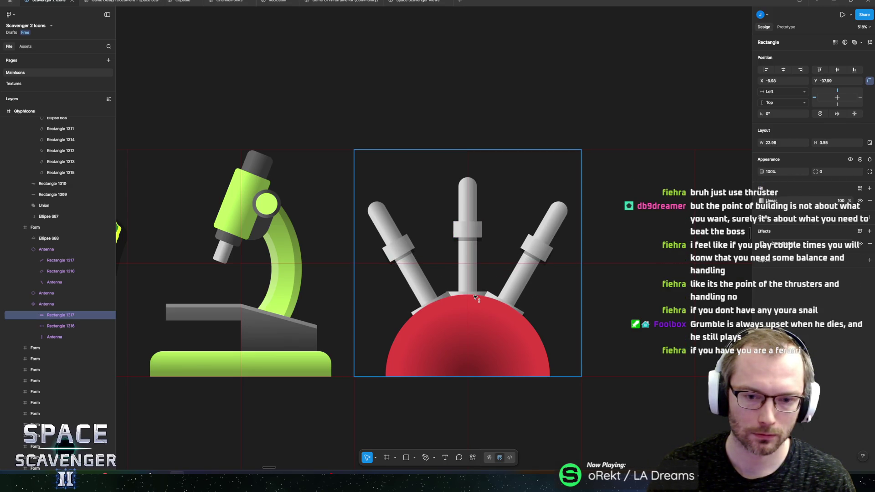
drag(477, 295, 476, 288)
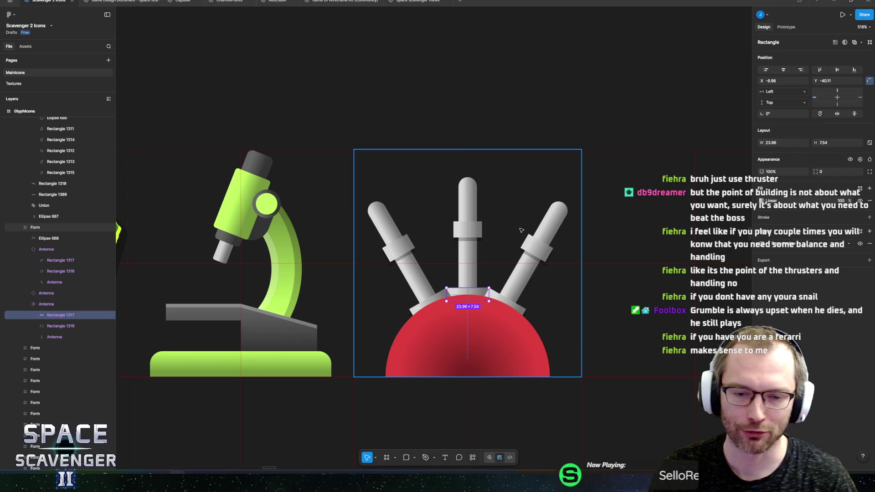
ctrl+scroll(501, 256, up, 5)
drag(446, 306, 446, 303)
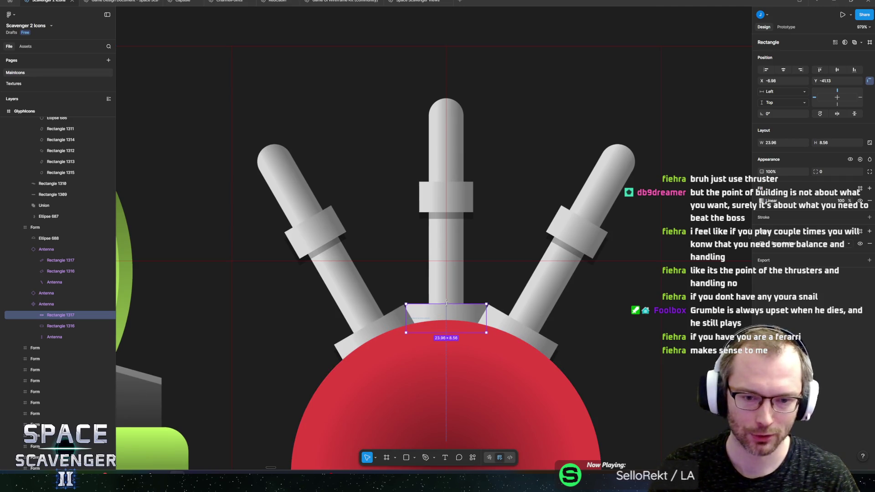
scroll(451, 273, up, 2)
Step: Thin the centre collar into a narrow crossbar and duplicate it into three stacked crossbars
click(460, 235)
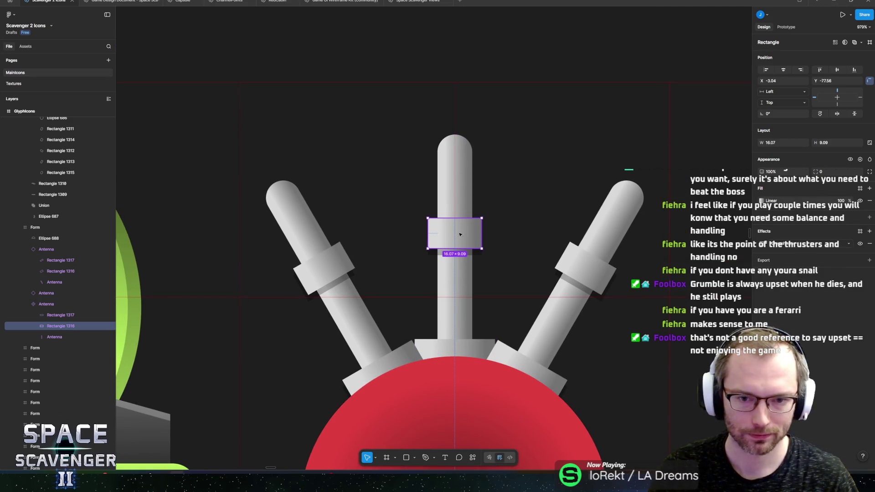
drag(456, 218, 456, 237)
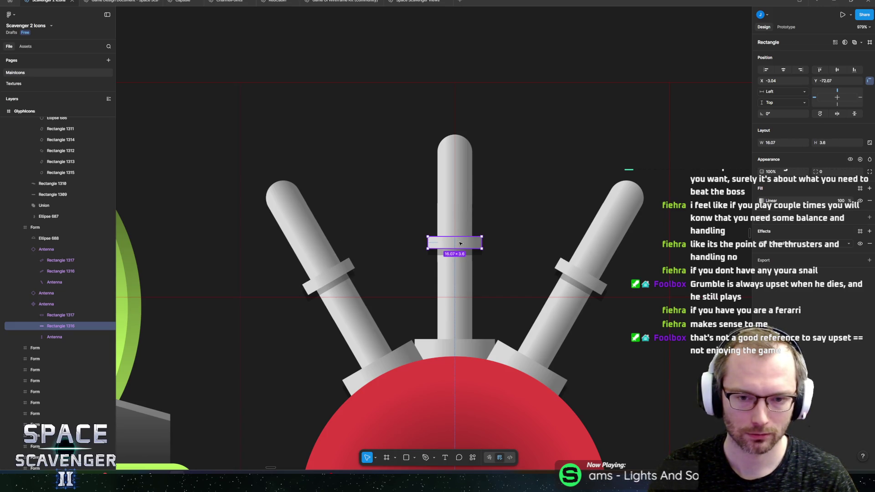
key(ctrl+d)
drag(460, 243, 460, 220)
key(ctrl+d)
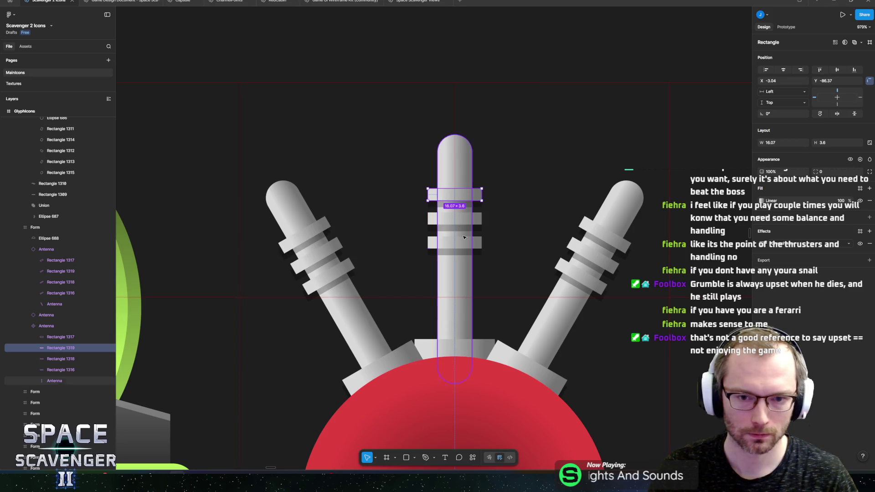
Step: Make the centre antenna rod narrower
scroll(564, 272, down, 5)
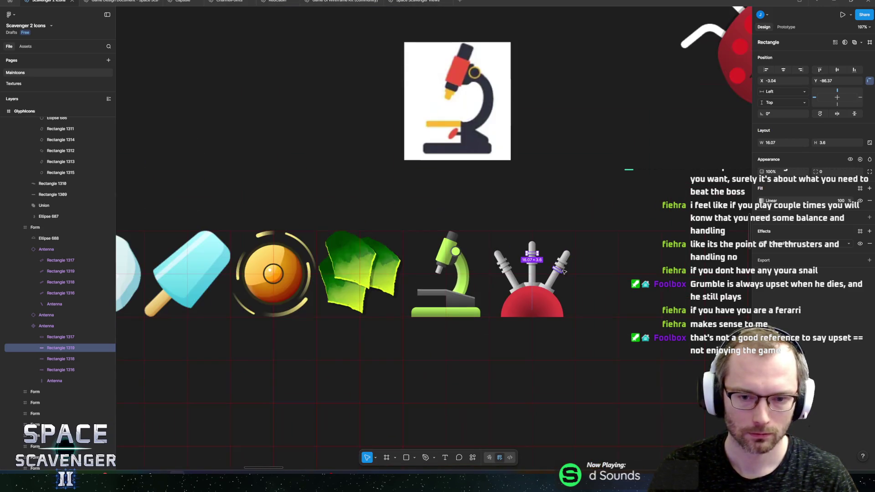
click(576, 221)
scroll(569, 217, down, 1)
scroll(548, 282, up, 4)
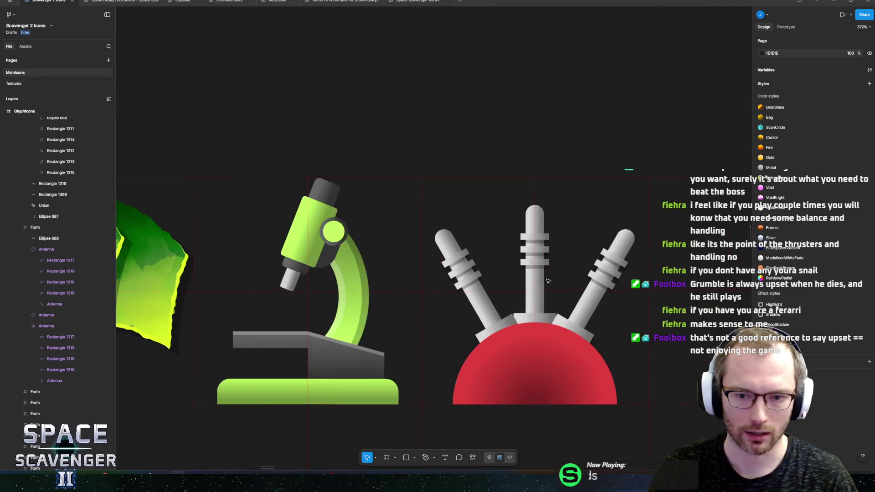
click(533, 291)
scroll(533, 278, up, 5)
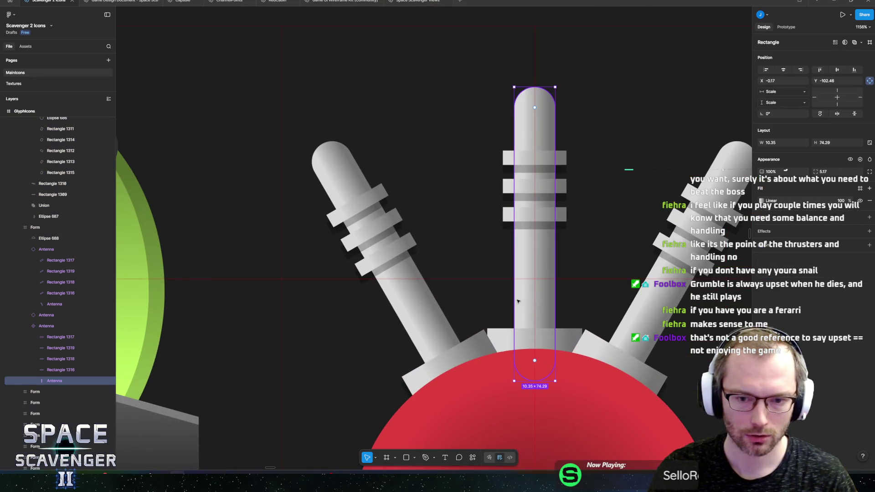
drag(516, 300, 521, 299)
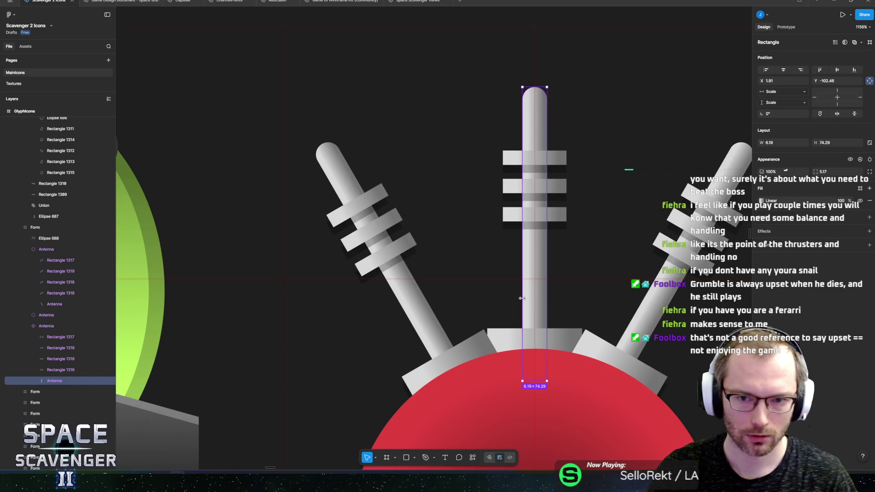
Step: Narrow the base block under the centre antenna and zoom out to review the glyph
click(560, 339)
drag(582, 342, 558, 336)
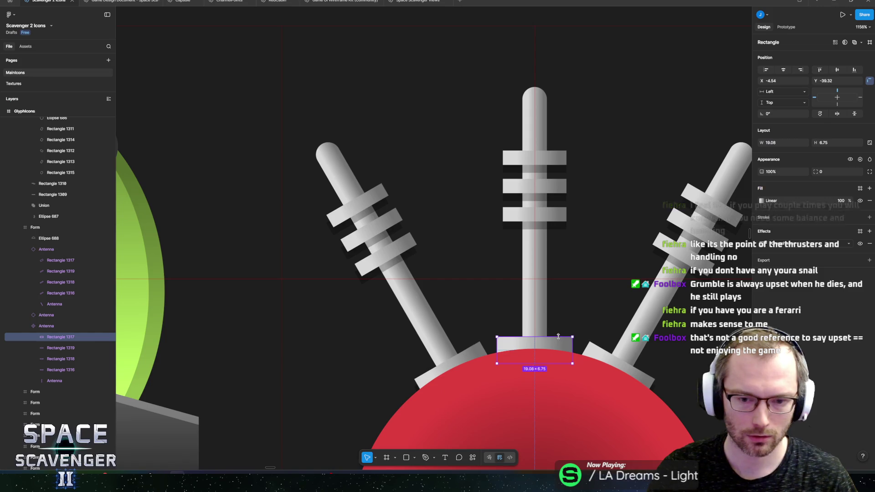
scroll(558, 337, down, 10)
click(568, 195)
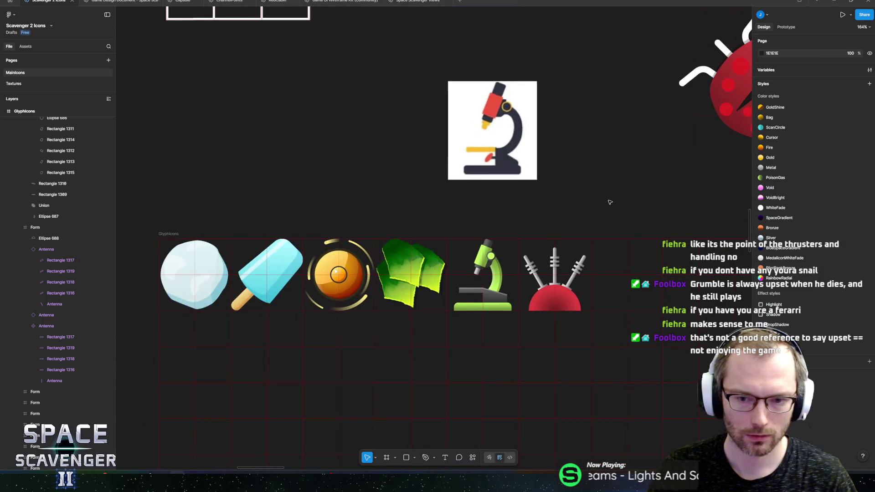
scroll(609, 202, down, 3)
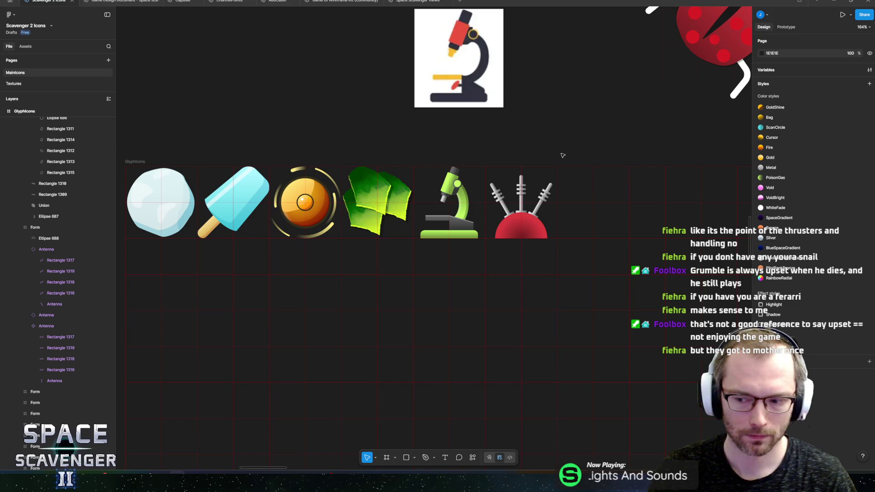
scroll(558, 154, up, 1)
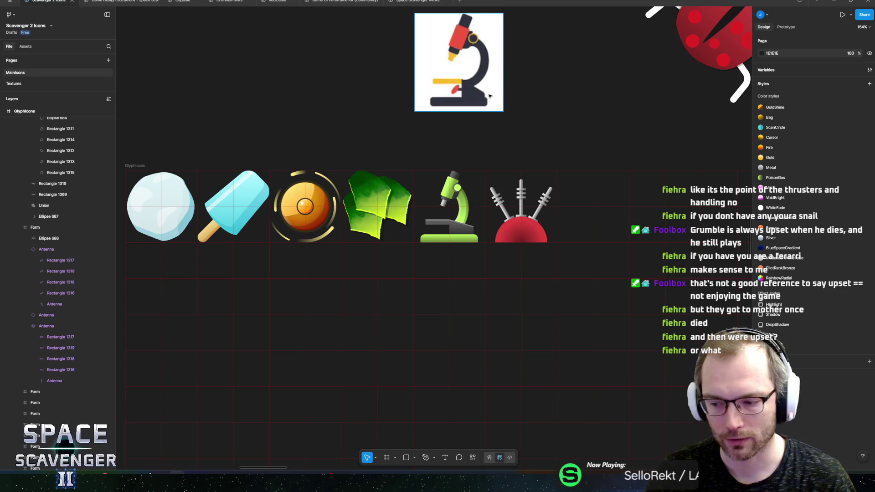
scroll(425, 129, up, 3)
scroll(495, 234, up, 3)
scroll(496, 233, up, 2)
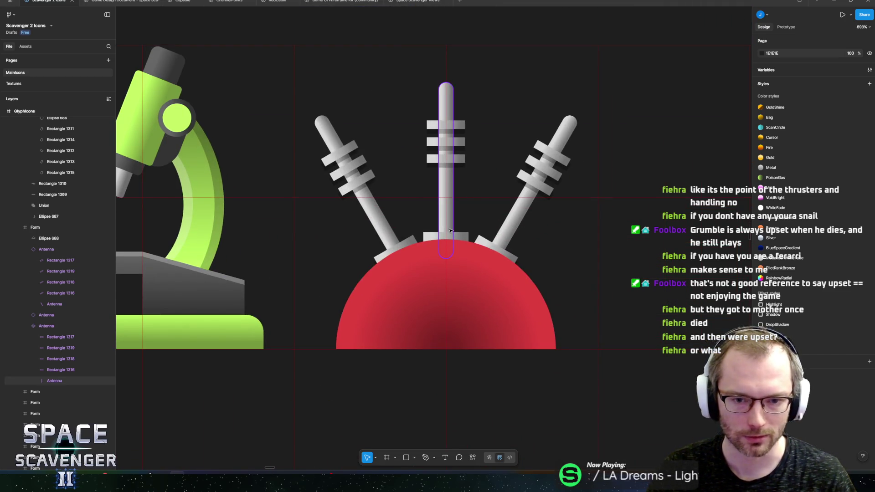
click(455, 292)
Step: Add a drop shadow to the red dome
scroll(458, 297, up, 1)
click(458, 296)
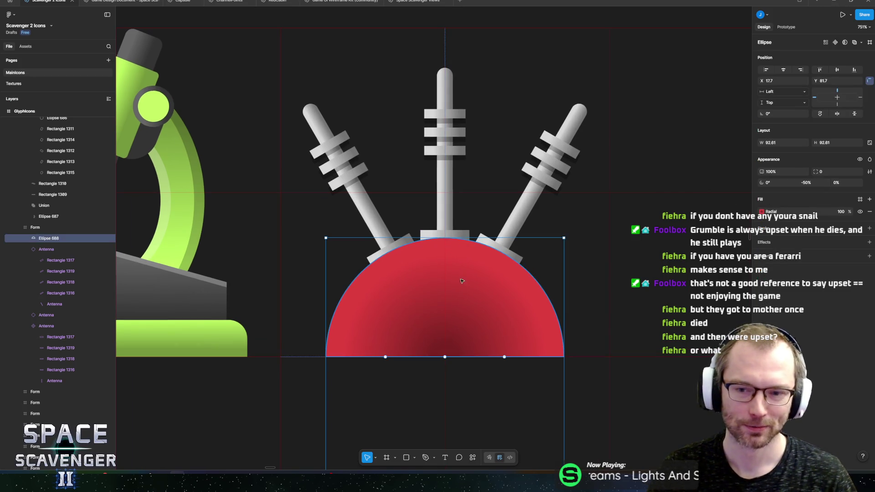
scroll(537, 296, up, 4)
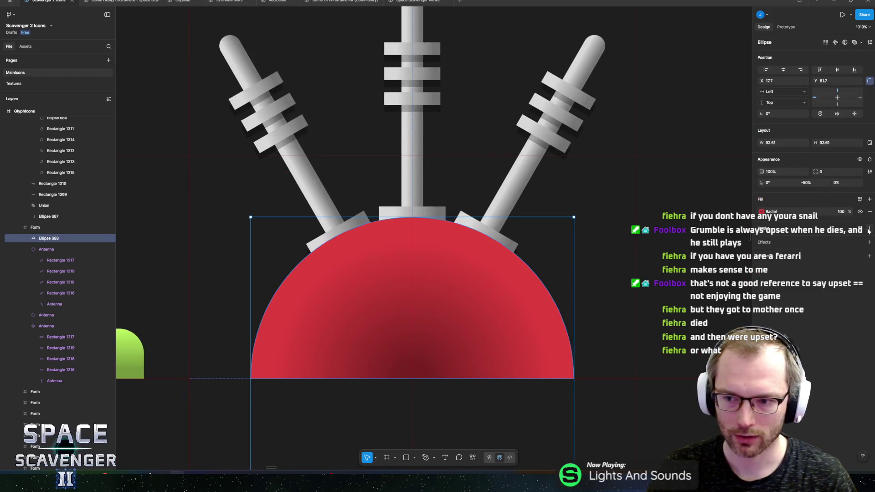
click(870, 244)
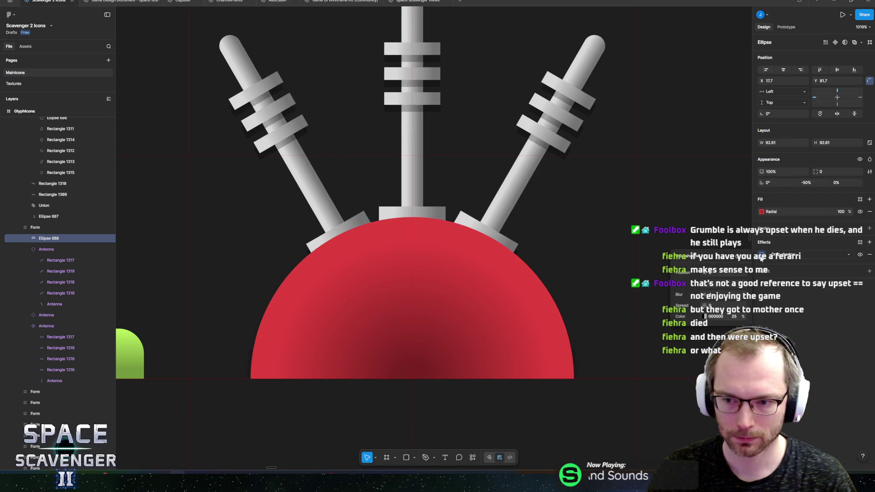
Step: Recolour both stops of the dome's radial gradient to grey, replacing the red
click(761, 212)
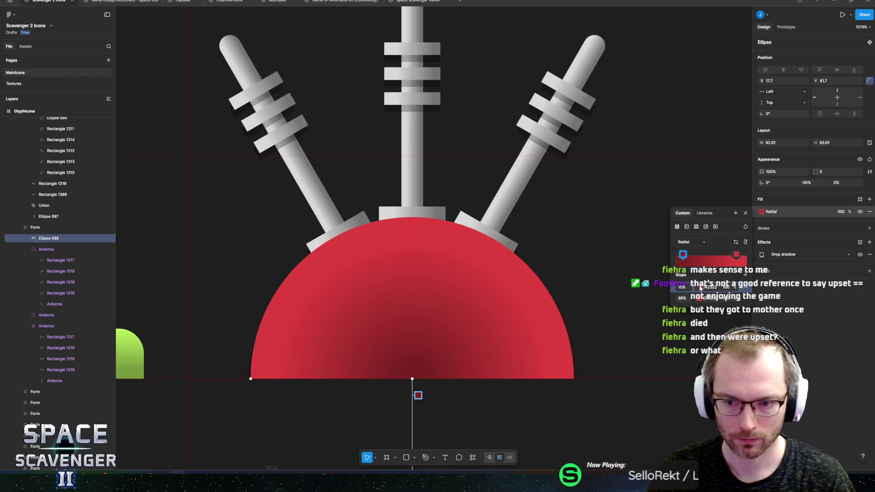
click(699, 288)
mouse_move(617, 330)
mouse_down()
mouse_move(587, 346)
mouse_move(548, 347)
mouse_up()
click(737, 256)
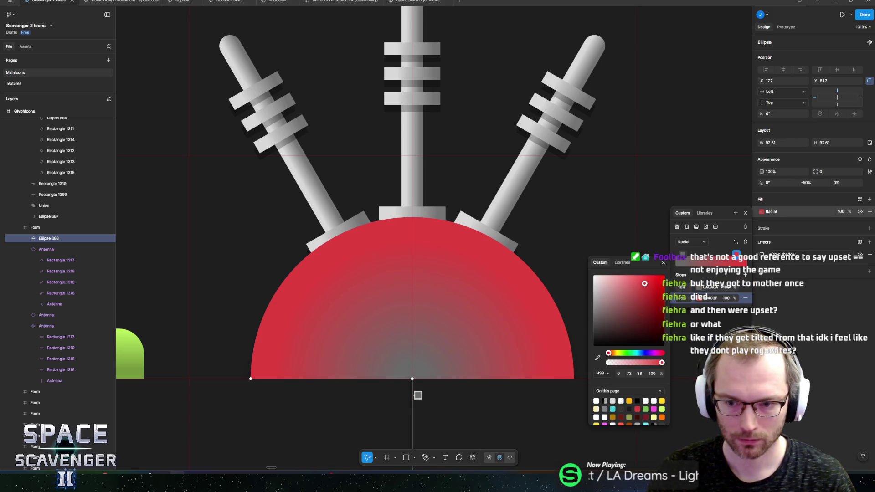
mouse_move(630, 301)
mouse_down()
mouse_move(548, 255)
mouse_move(516, 290)
mouse_up()
key(Escape)
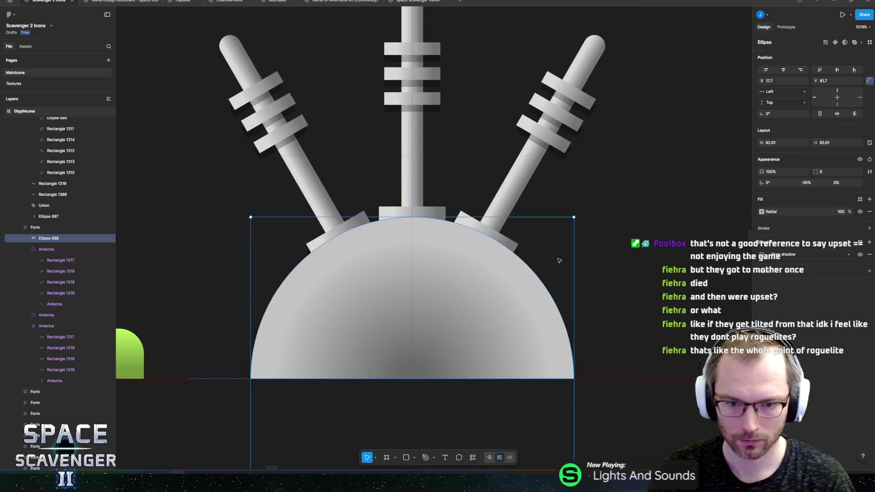
scroll(505, 225, down, 5)
scroll(505, 225, down, 2)
click(544, 133)
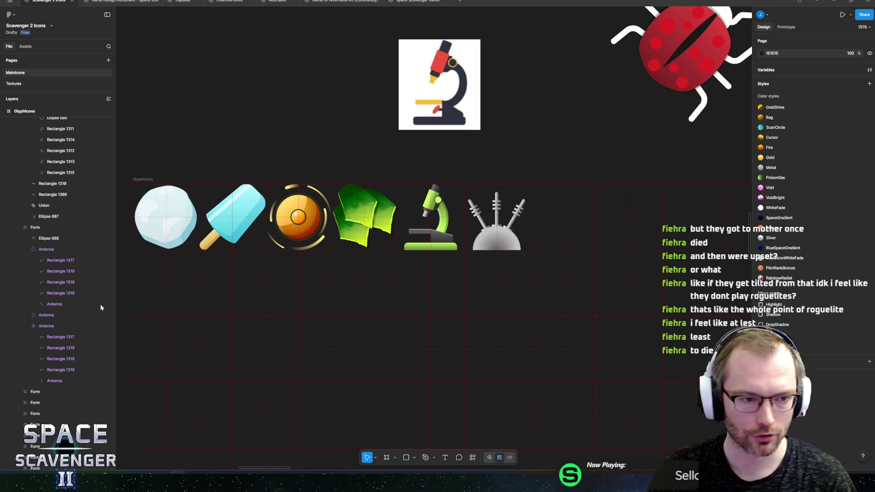
click(29, 249)
Step: Group the Ellipse 688 dome with the Antenna layers and hide the group
click(26, 270)
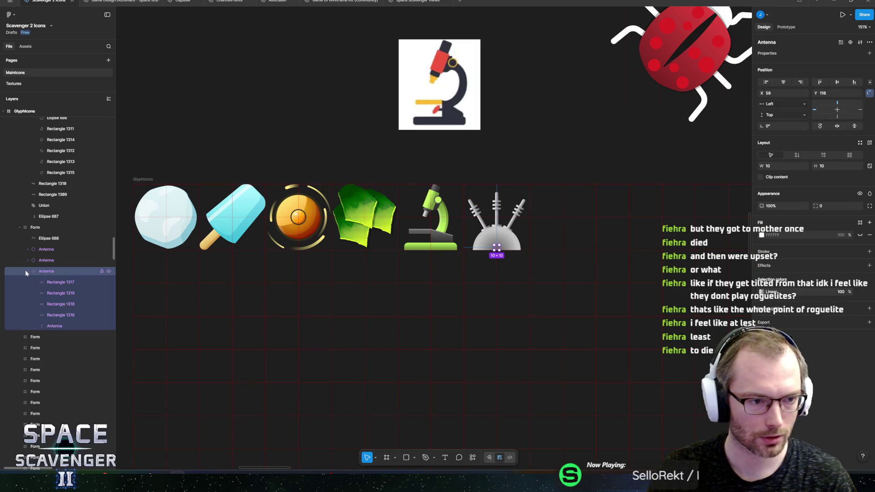
shift+click(46, 241)
key(ctrl+g)
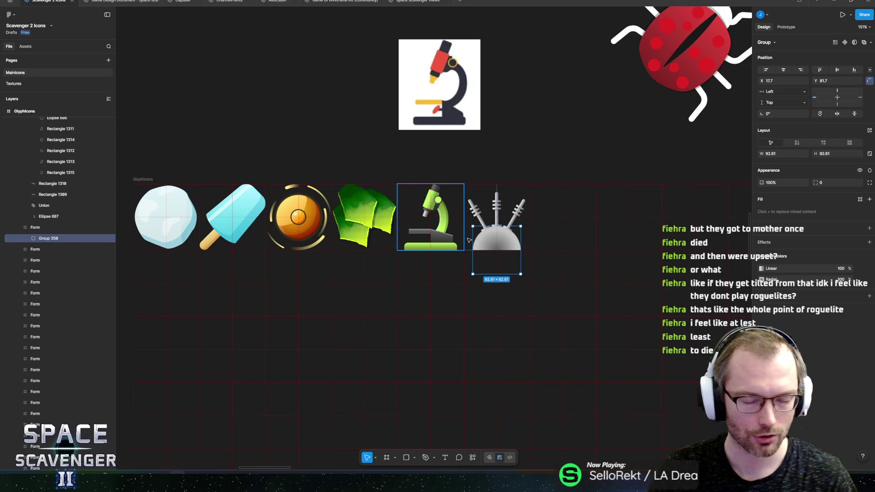
key(shift+2)
click(109, 239)
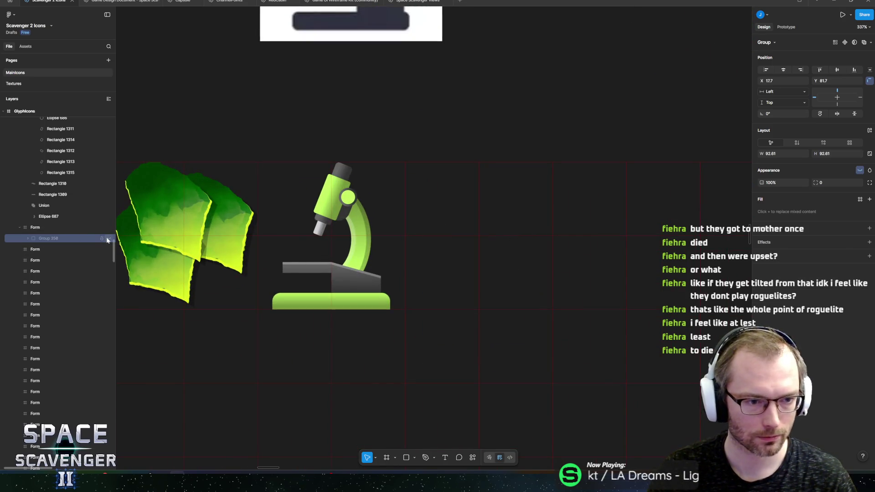
scroll(441, 208, up, 4)
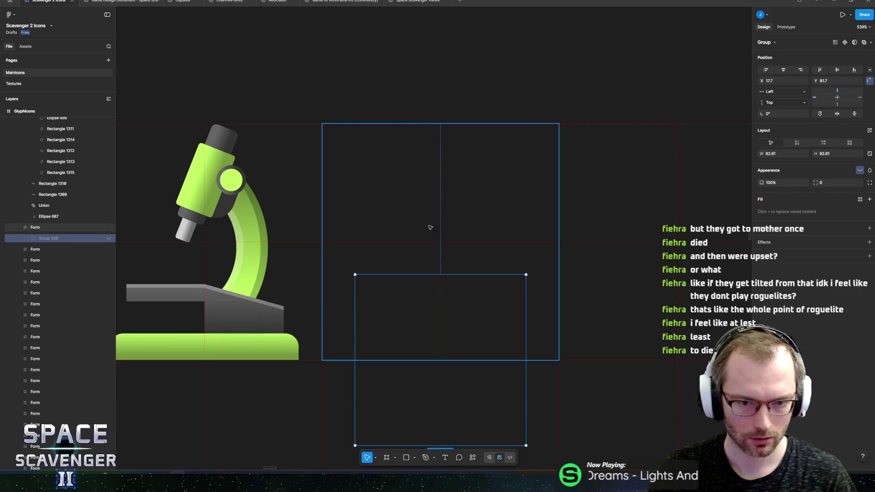
Step: Draw a tall thin grey rectangle as the new mast beside the microscope
key(r)
drag(412, 229, 423, 354)
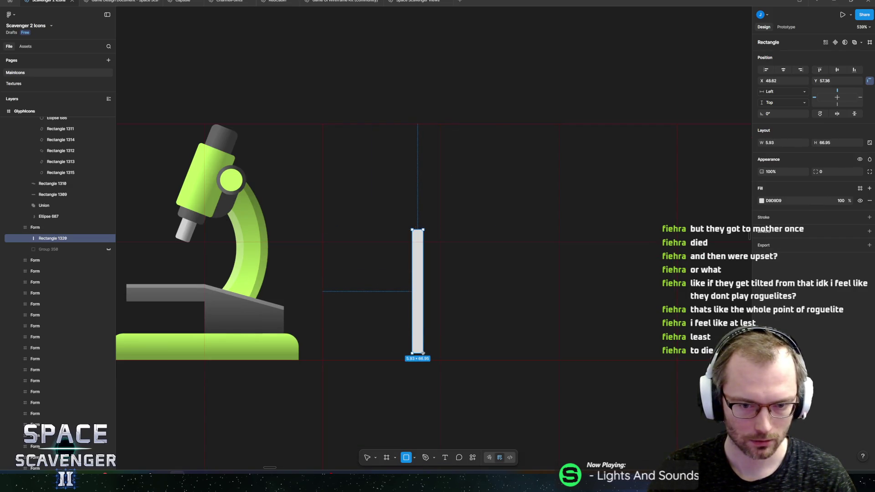
drag(422, 317, 424, 315)
drag(425, 318, 437, 326)
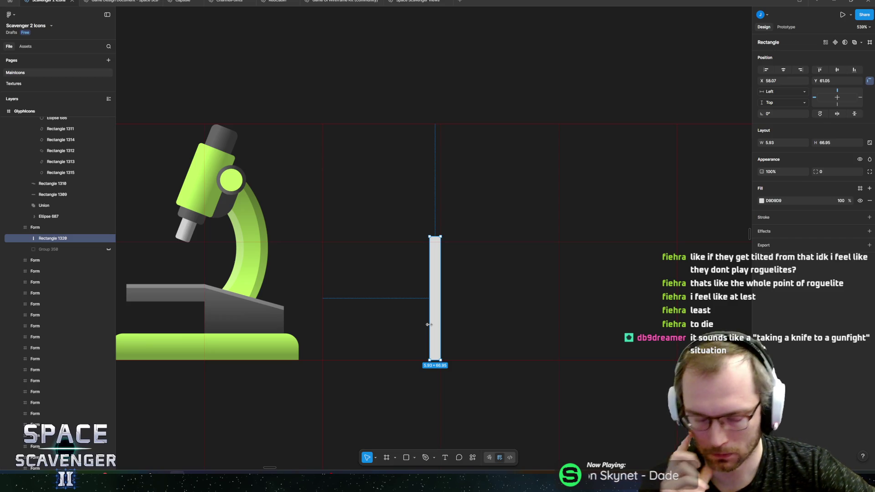
mouse_move(440, 236)
mouse_down()
mouse_move(438, 148)
mouse_move(438, 171)
mouse_up()
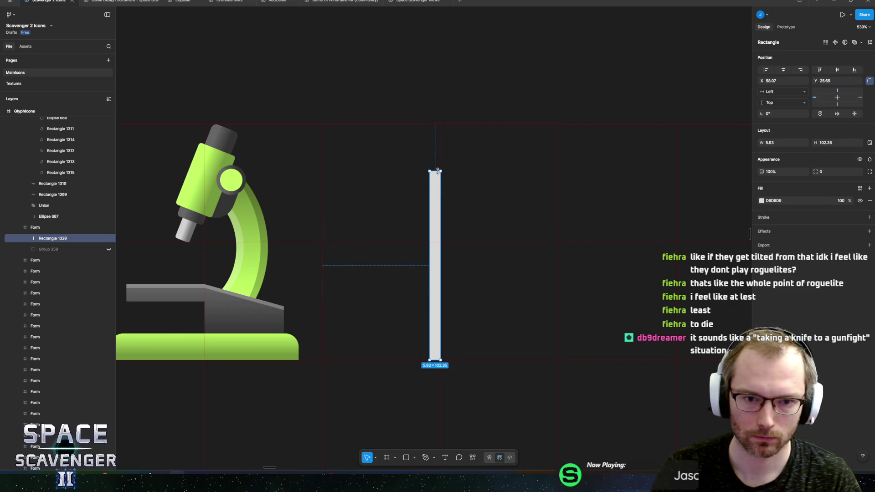
key(alt+Tab)
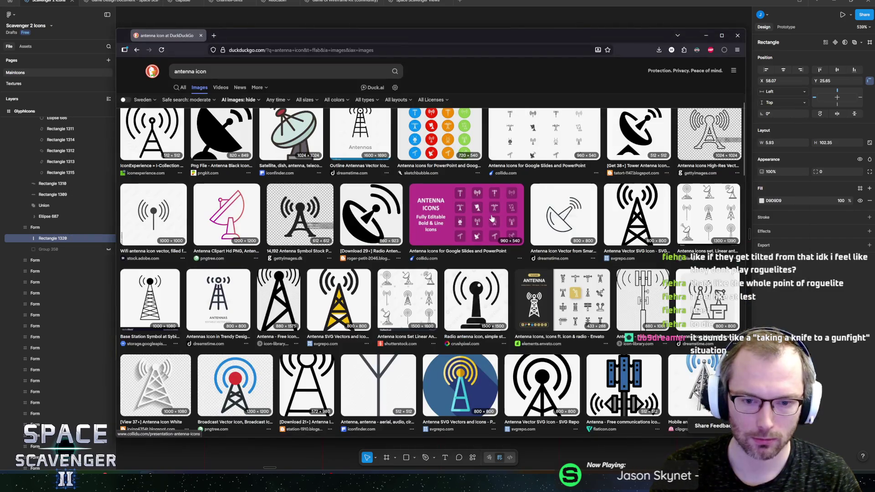
Step: Open the collidu antenna icon set preview and screenshot its slanted Yagi icon as a reference
scroll(408, 280, up, 5)
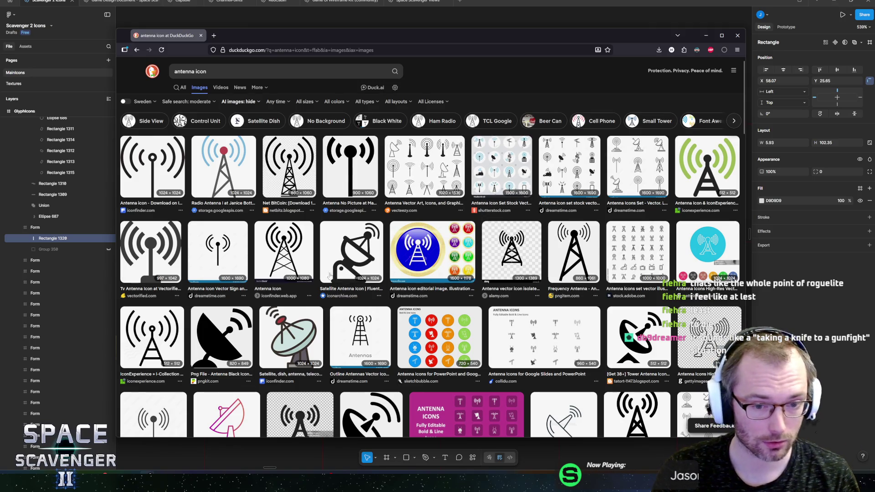
scroll(330, 276, down, 5)
click(494, 209)
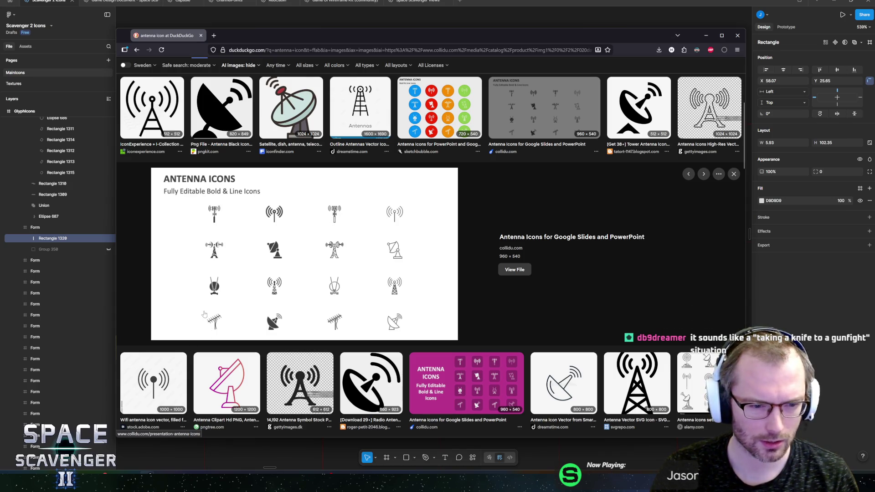
key(super+shift+s)
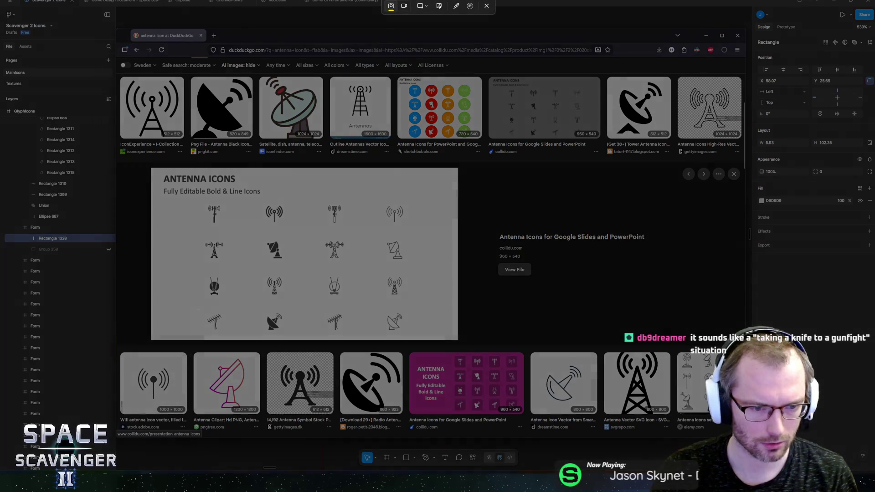
drag(196, 308, 231, 341)
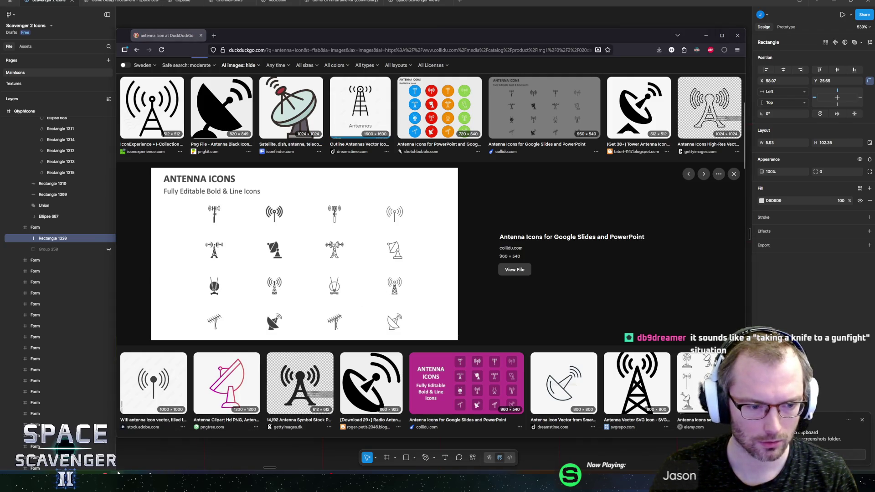
key(alt+Tab)
scroll(486, 336, down, 5)
right_click(439, 143)
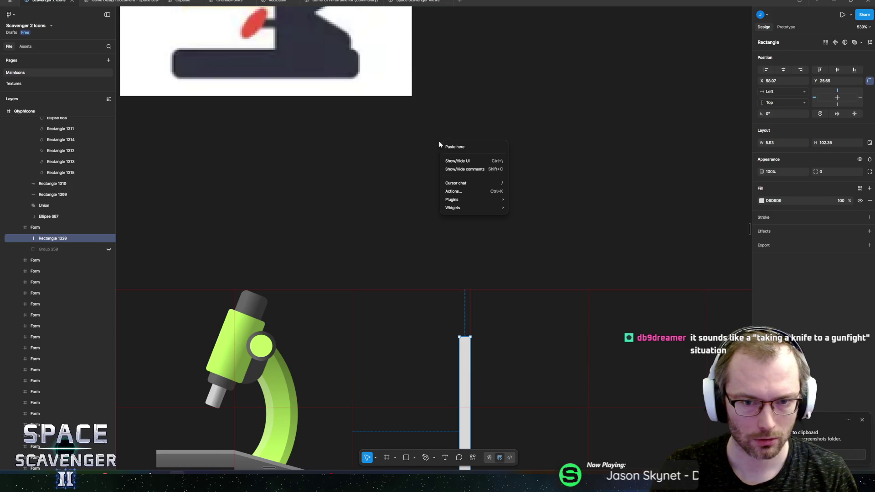
Step: Paste the Yagi antenna screenshot and swap it in for the old microscope reference image
click(454, 149)
click(360, 83)
key(Delete)
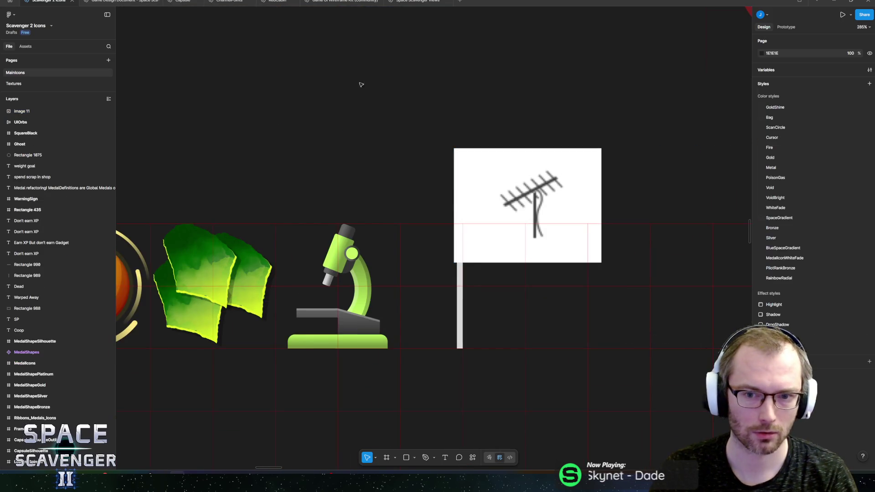
mouse_move(520, 195)
mouse_down()
mouse_move(476, 129)
mouse_move(445, 131)
mouse_move(452, 121)
mouse_up()
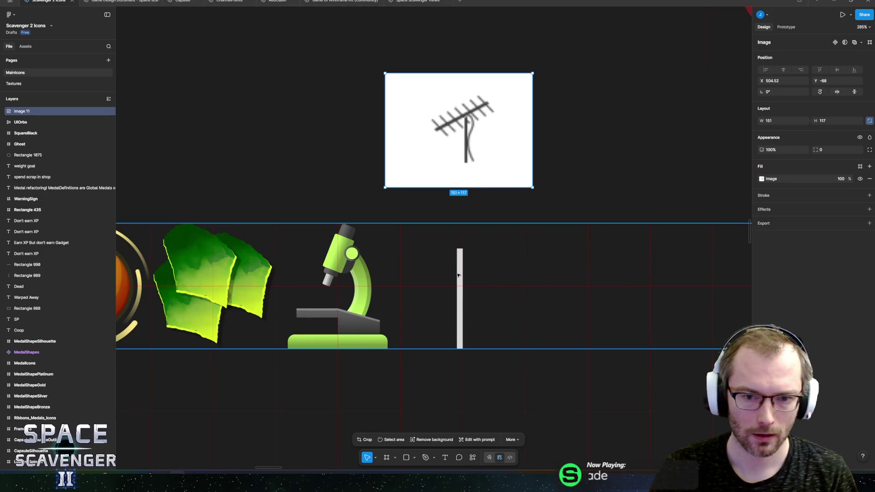
Step: Shorten the mast and add a duplicate bar tilted at -60° crossing it as the boom
scroll(459, 275, up, 5)
scroll(431, 281, down, 2)
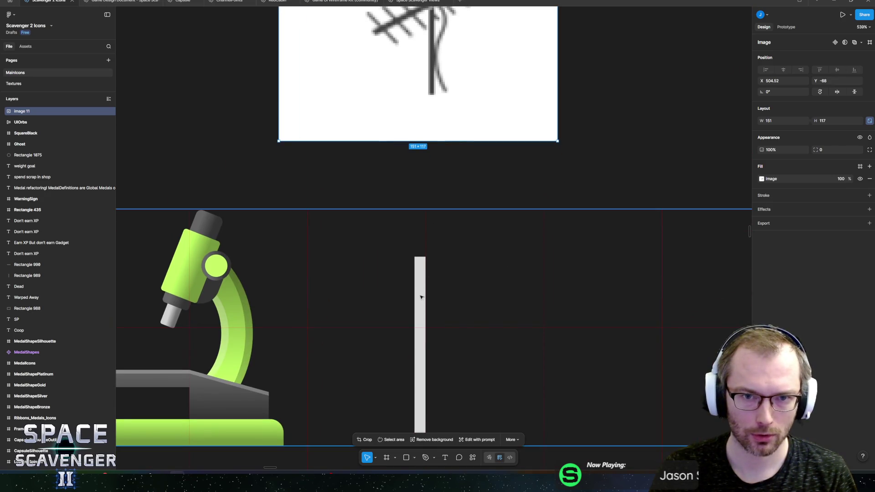
click(419, 272)
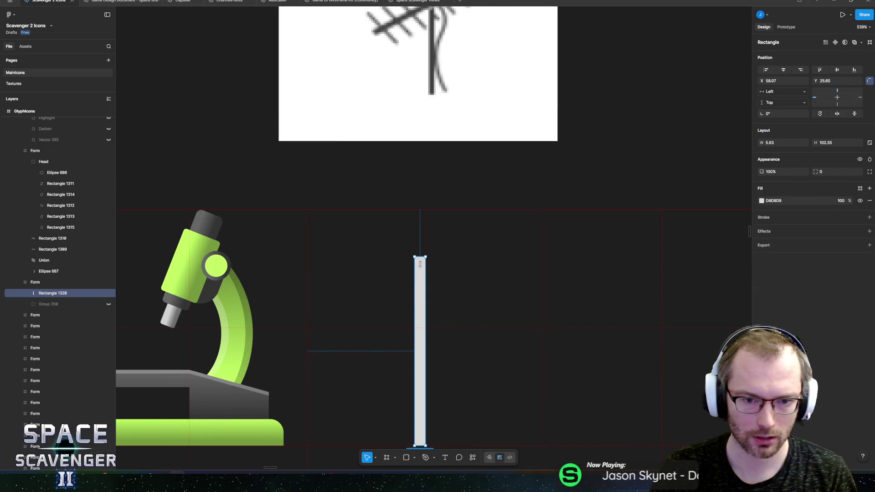
drag(420, 257, 421, 299)
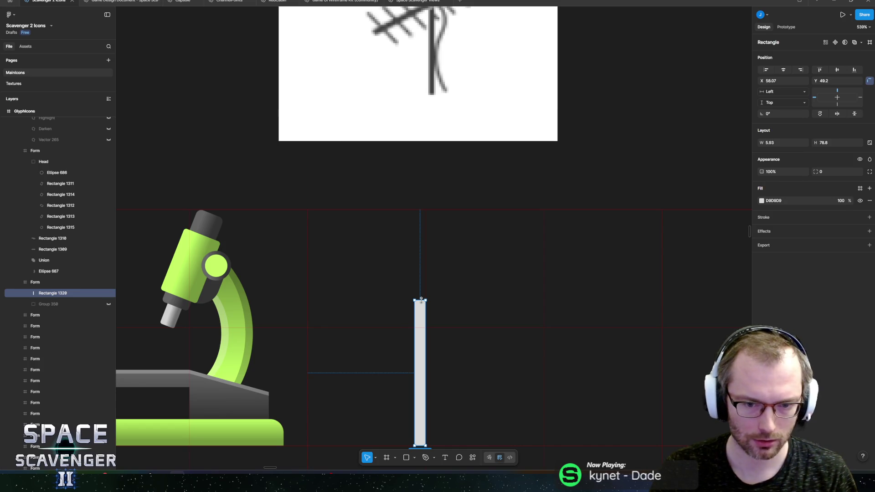
mouse_move(421, 300)
mouse_down()
mouse_move(423, 211)
mouse_move(470, 237)
mouse_move(471, 263)
mouse_move(484, 246)
mouse_move(537, 221)
mouse_move(505, 249)
mouse_move(518, 242)
mouse_up()
mouse_move(453, 269)
mouse_down()
mouse_move(451, 307)
mouse_move(457, 300)
mouse_move(419, 308)
mouse_up()
Step: Duplicate the boom into a shorter, thinner rod crossing it at -150°
click(420, 309)
scroll(420, 310, down, 5)
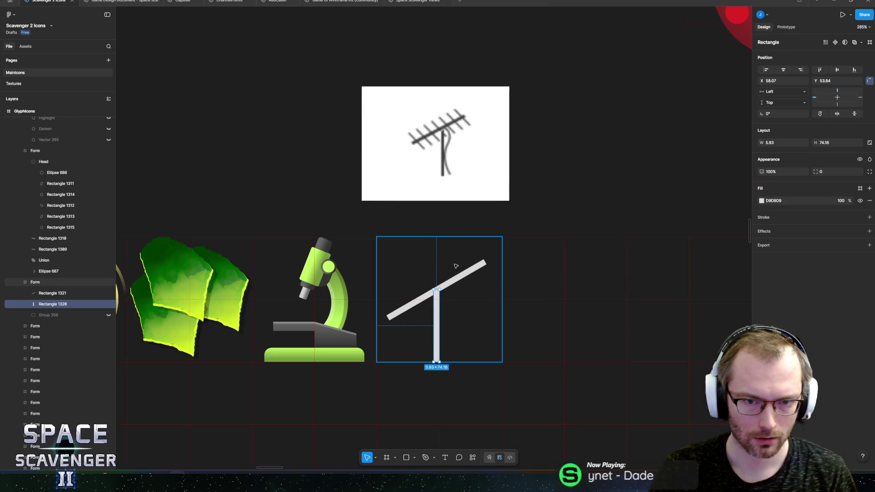
scroll(451, 283, up, 4)
click(447, 292)
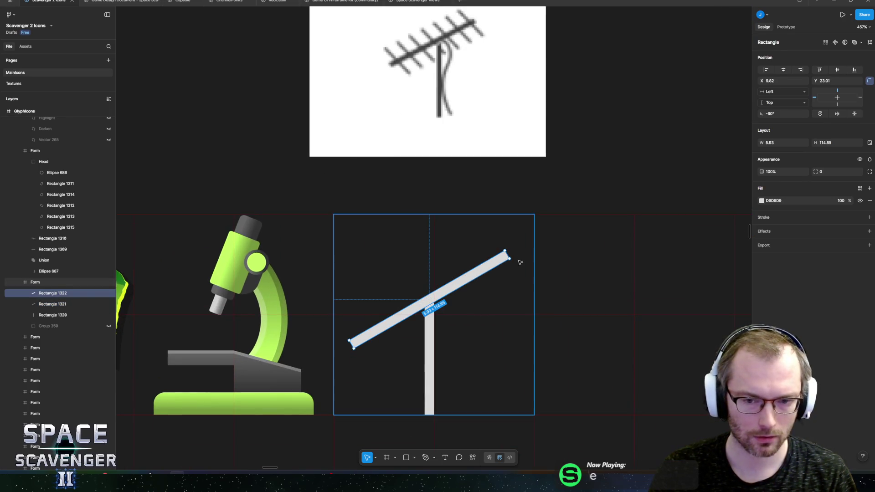
key(ctrl+d)
mouse_move(517, 261)
mouse_down()
mouse_move(458, 364)
mouse_move(450, 348)
mouse_up()
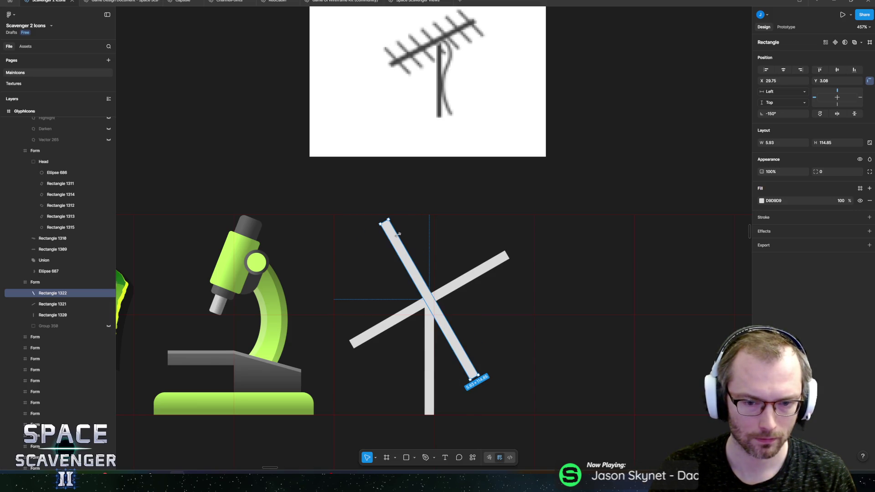
mouse_move(385, 223)
mouse_down()
mouse_move(417, 263)
mouse_move(413, 272)
mouse_move(403, 249)
mouse_up()
mouse_move(411, 283)
mouse_down()
mouse_move(419, 287)
mouse_move(410, 296)
mouse_move(346, 332)
mouse_move(359, 326)
mouse_up()
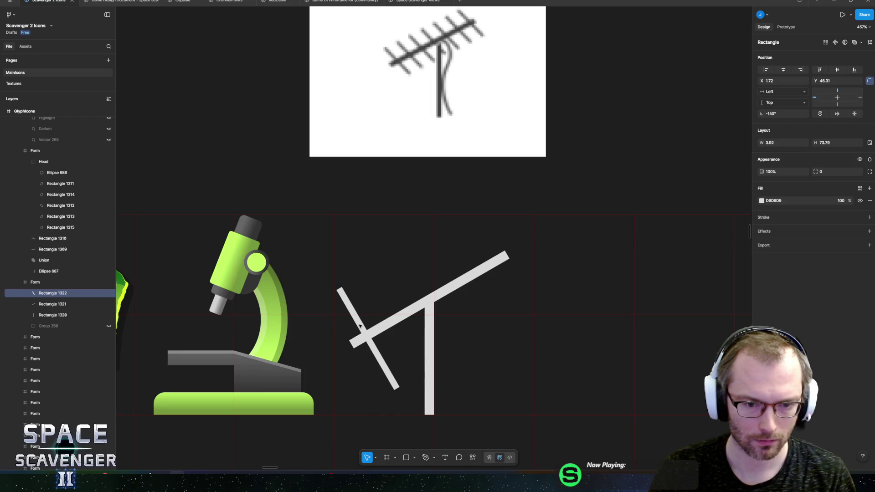
Step: Repeat the crossing rod along the boom at equal spacing with Ctrl+D
key(ctrl+d)
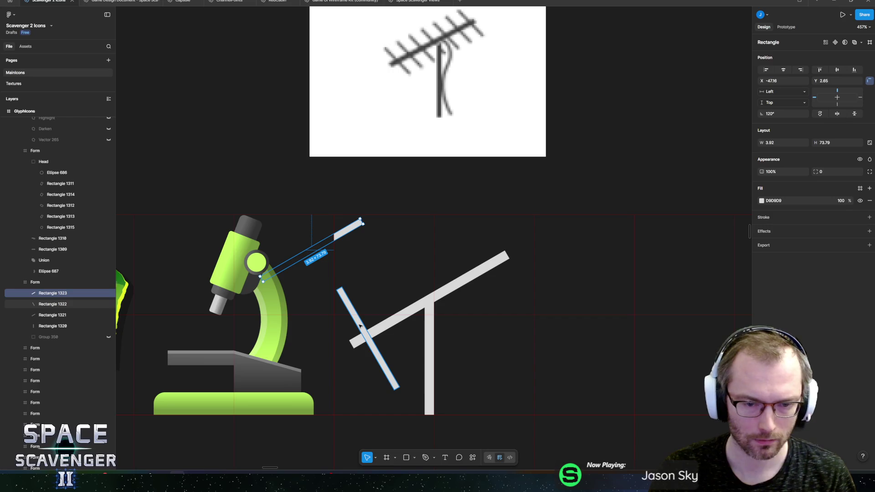
key(ctrl+z)
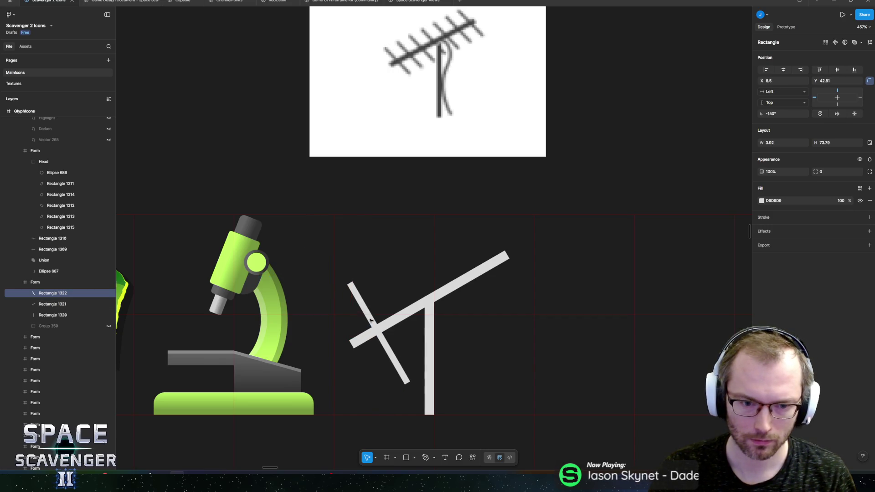
key(ctrl+d)
drag(367, 325, 394, 308)
key(ctrl+d)
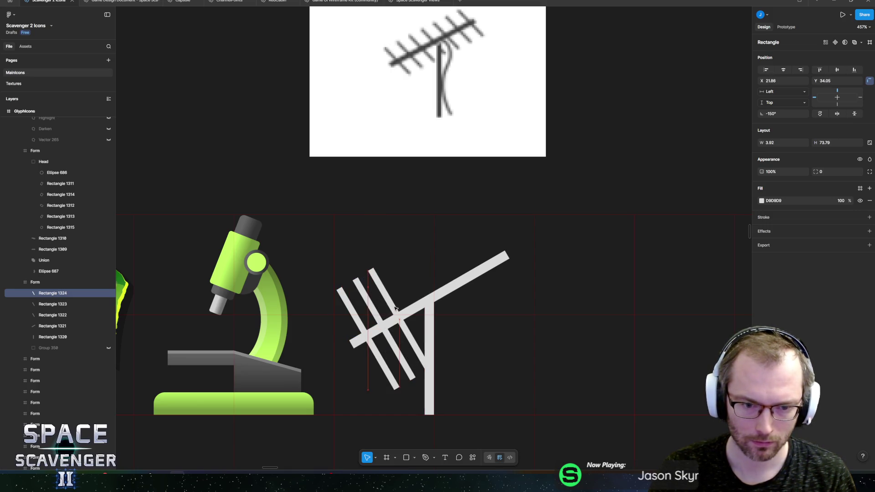
key(ctrl+d)
key(ctrl+d)
key(ctrl+d)
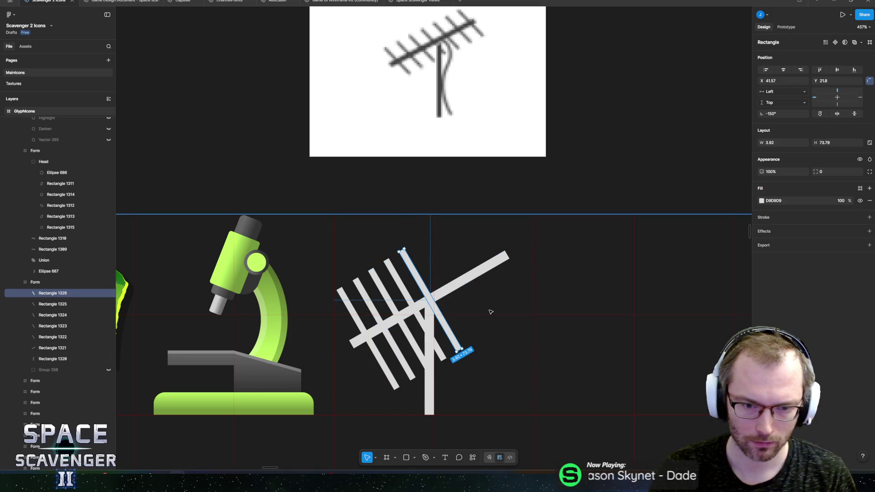
key(ctrl+d)
key(ctrl+d)
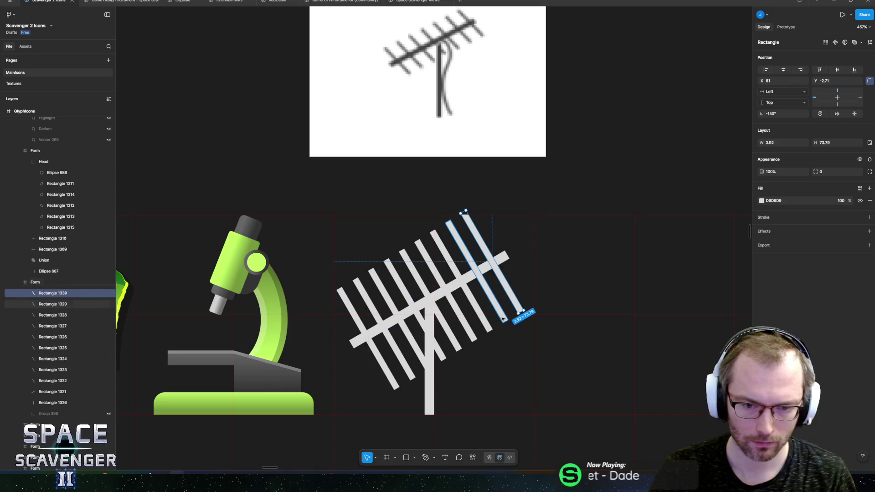
Step: Delete the four alternate rods, leaving five evenly spaced element rods
click(499, 314)
shift+click(445, 286)
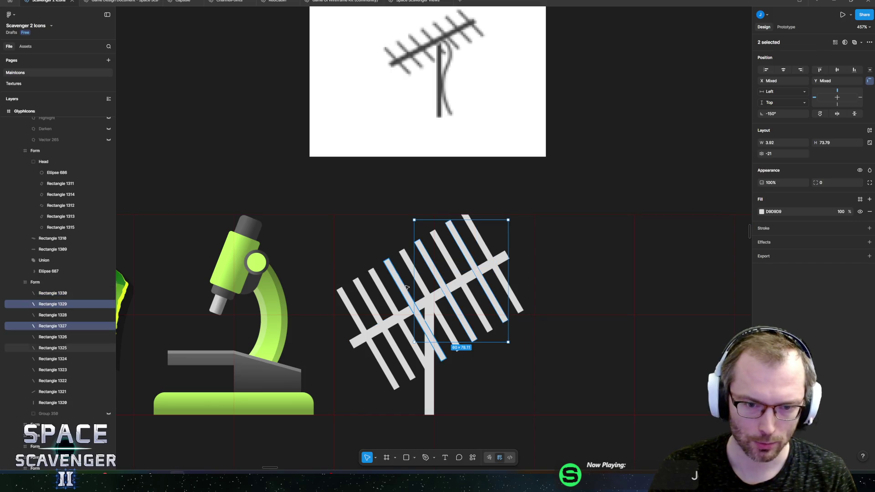
shift+click(403, 288)
shift+click(373, 314)
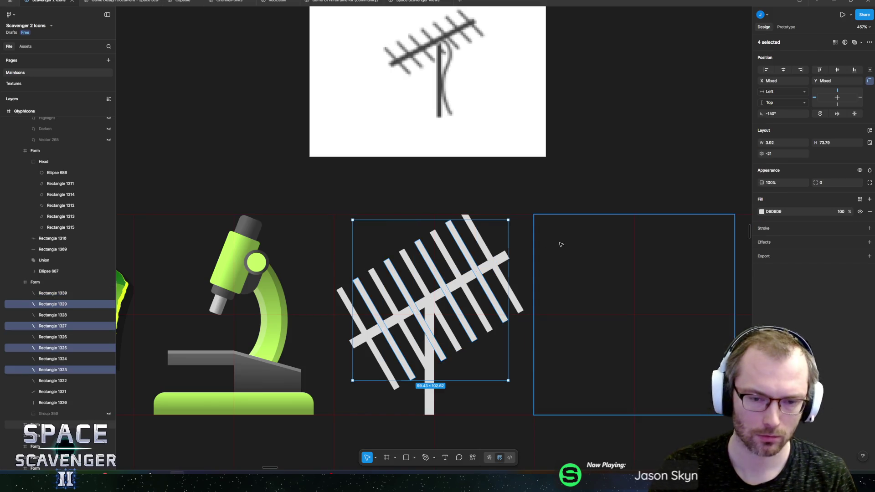
key(Delete)
scroll(561, 245, down, 5)
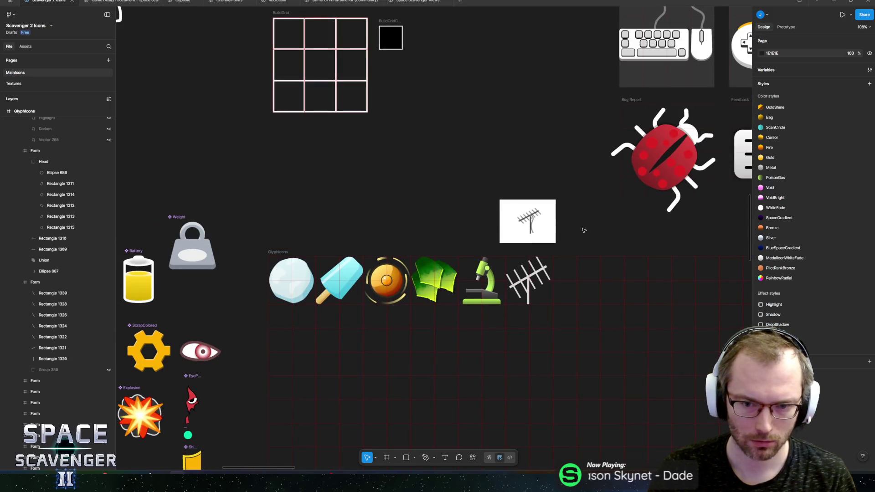
scroll(586, 255, up, 5)
click(460, 291)
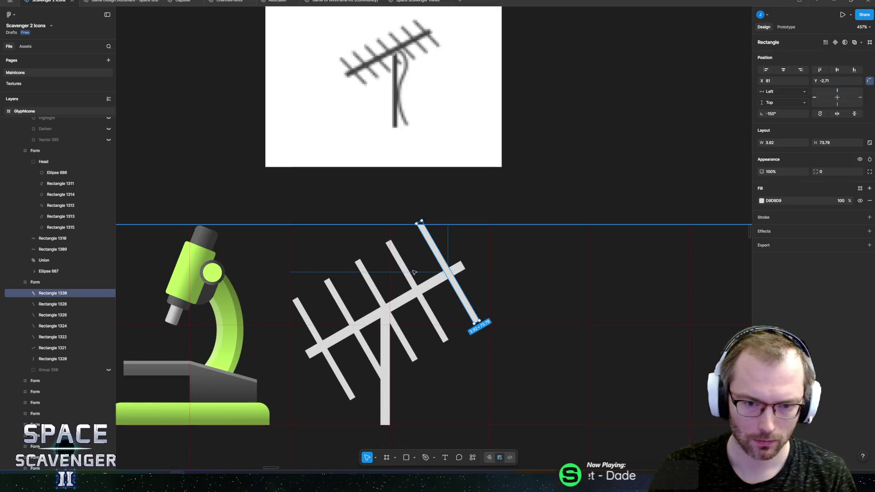
Step: Squash the five rods and boom into a flatter array and nudge it above the mast
shift+click(408, 275)
shift+click(381, 303)
shift+click(348, 319)
shift+click(314, 321)
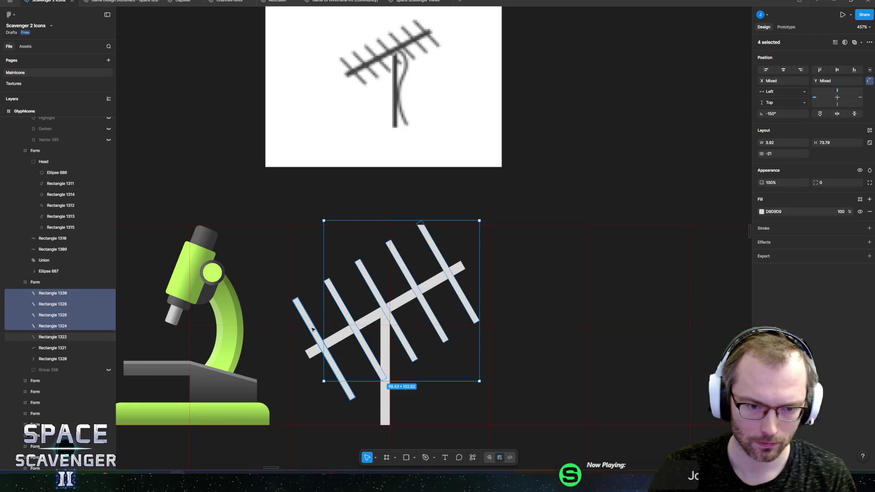
drag(371, 222, 389, 257)
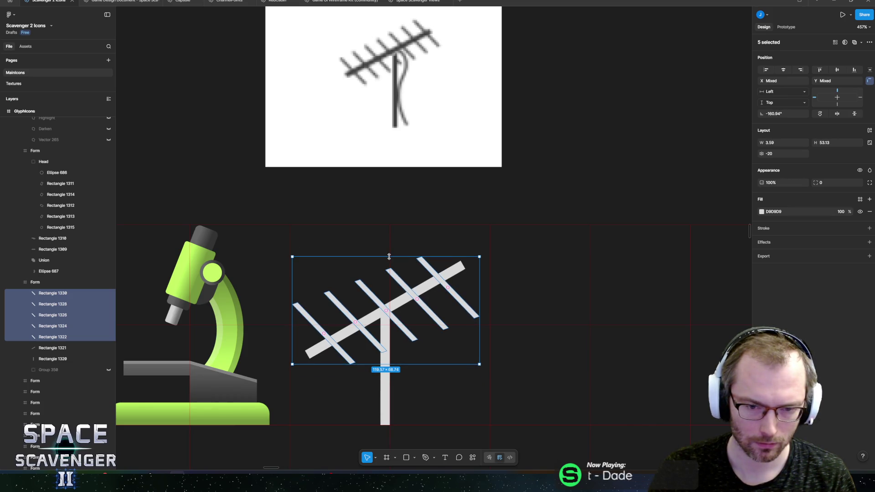
key(ctrl+z)
shift+click(385, 313)
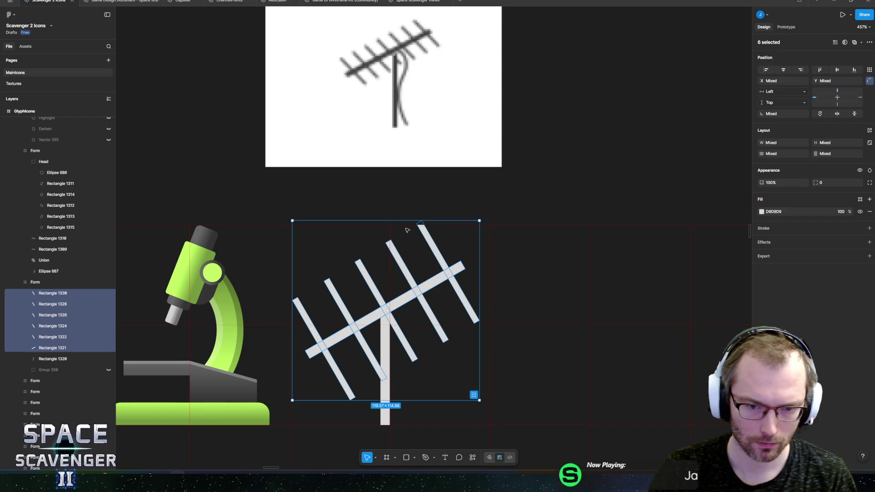
drag(400, 221, 407, 253)
key(shift+Up)
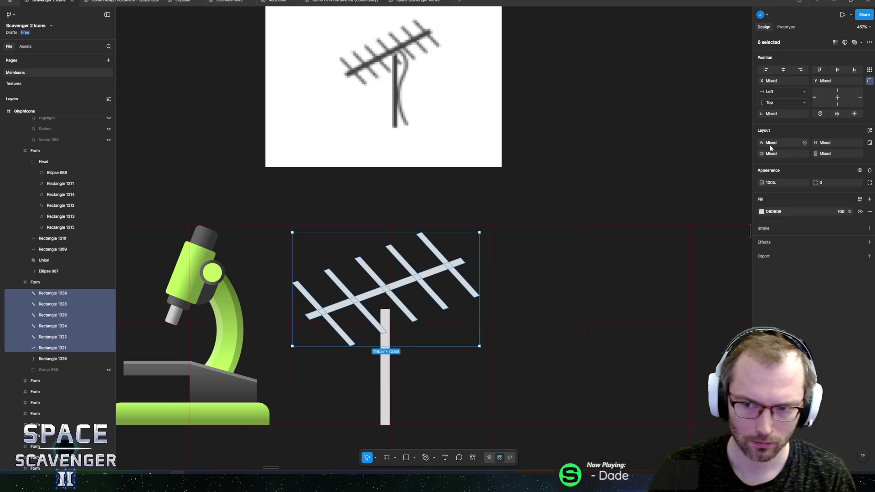
Step: Union the rods and boom into one shape with a 1.8 corner radius
click(473, 458)
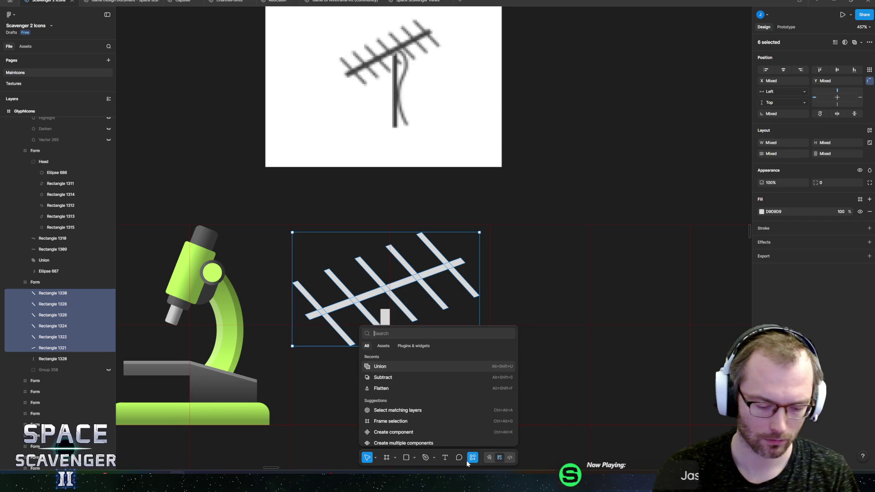
text(uni)
key(Return)
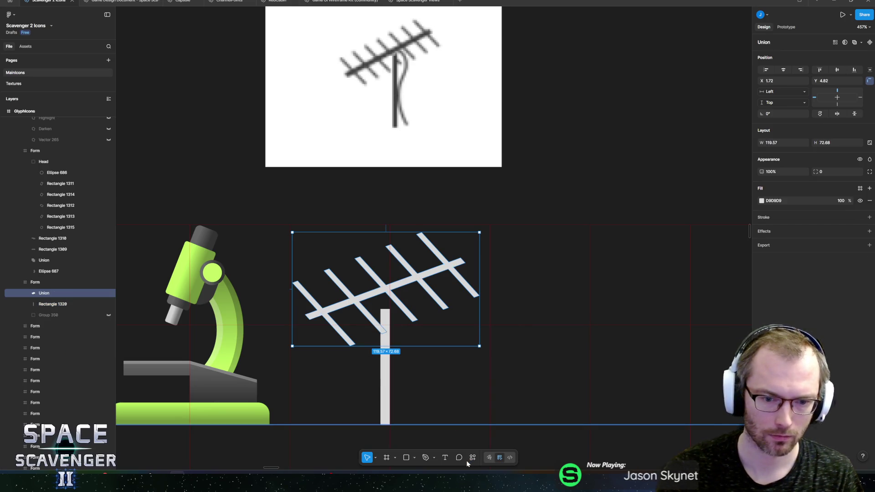
drag(814, 172, 827, 172)
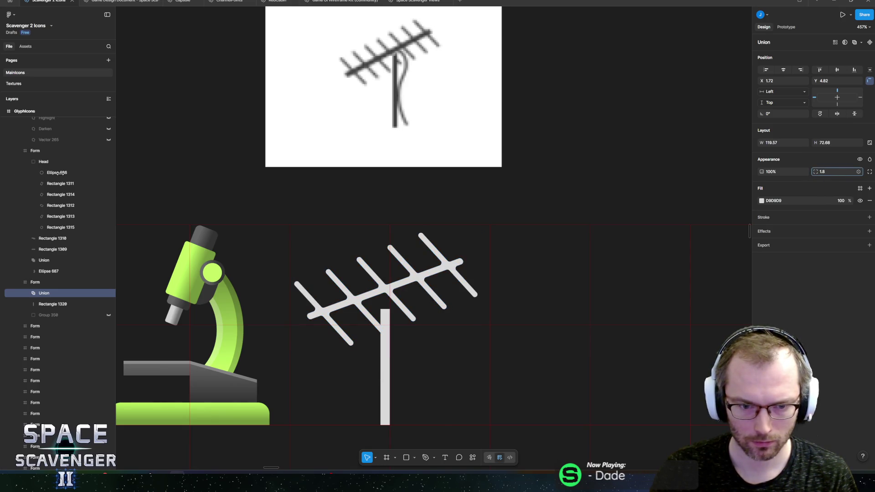
click(385, 364)
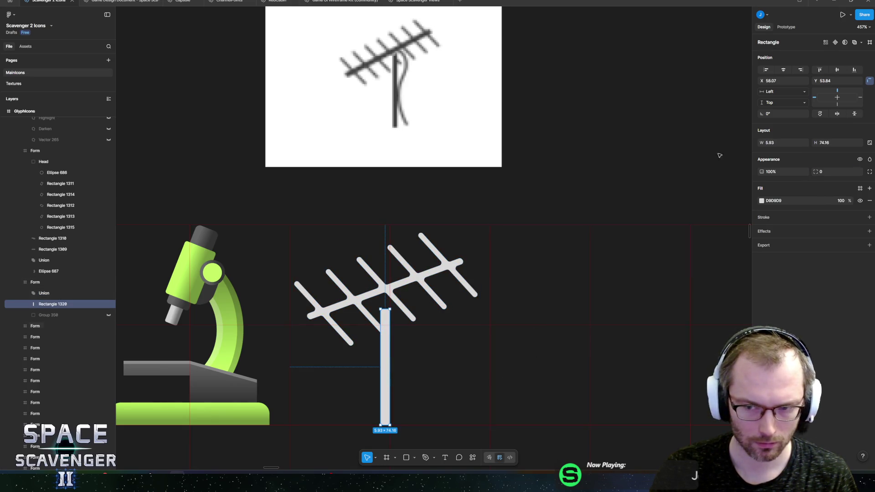
Step: Fill the mast white (FFFFFF) and stretch it up to meet the crossbars
click(761, 200)
click(676, 229)
key(Escape)
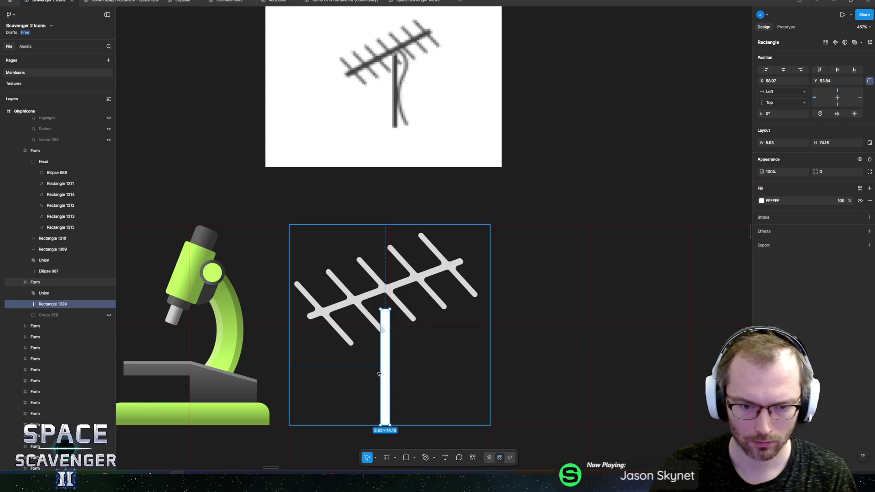
drag(385, 372, 391, 371)
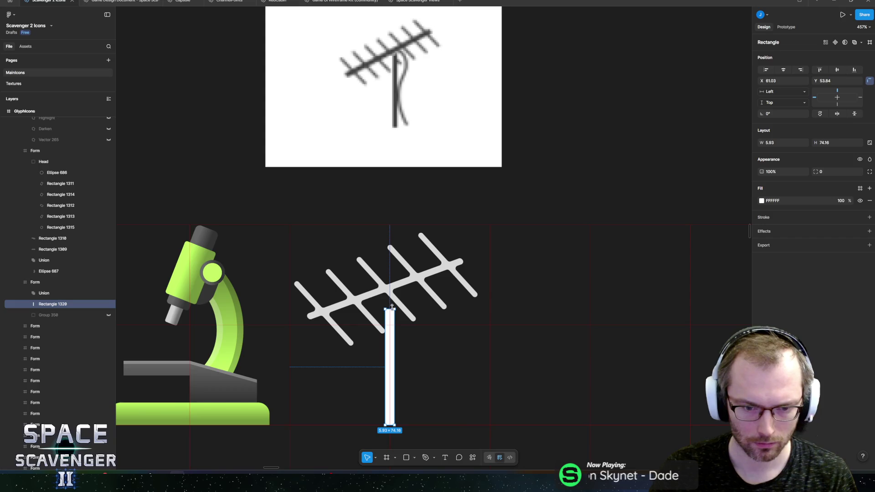
drag(392, 306, 387, 287)
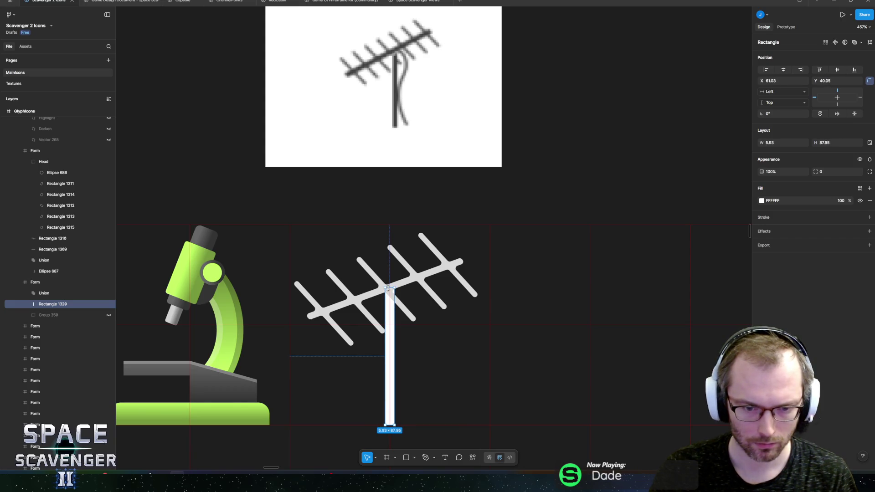
Step: Draw a rectangle base block under the mast and resize it narrower and lower
click(461, 345)
scroll(458, 342, down, 5)
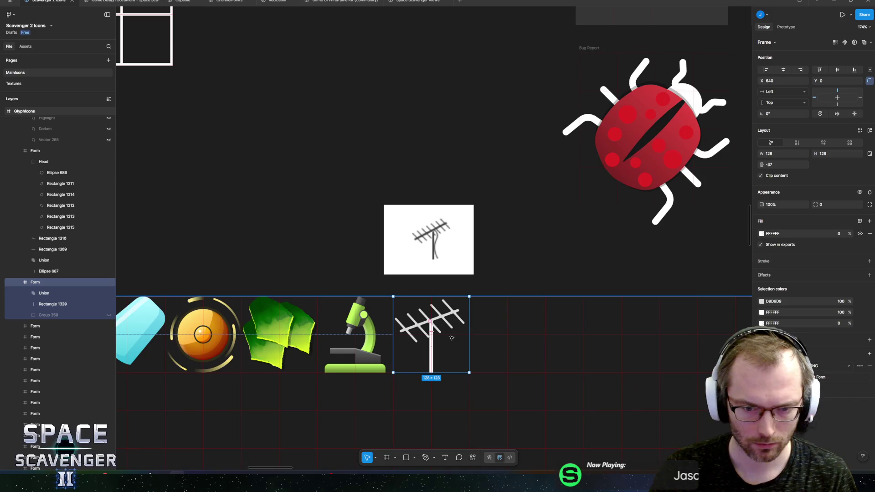
scroll(451, 338, down, 3)
scroll(437, 360, up, 10)
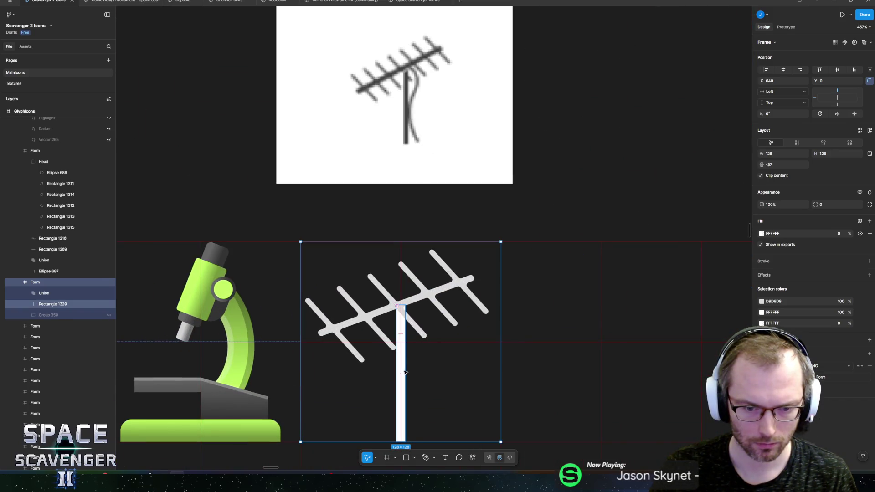
scroll(405, 373, down, 1)
key(r)
drag(393, 361, 433, 406)
click(425, 367)
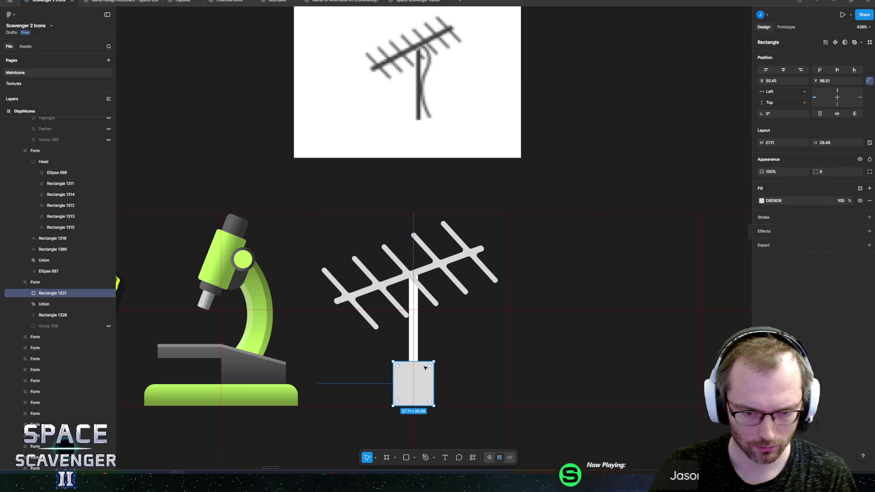
scroll(413, 379, up, 5)
drag(453, 378, 440, 378)
drag(425, 346, 427, 382)
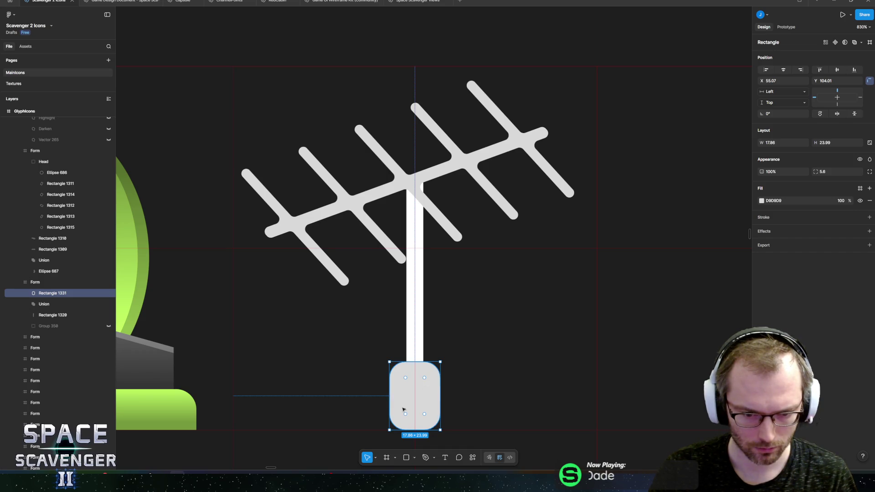
Step: Zero the base block's bottom corner radii, keeping only the top corners rounded
double_click(400, 423)
drag(338, 398, 490, 449)
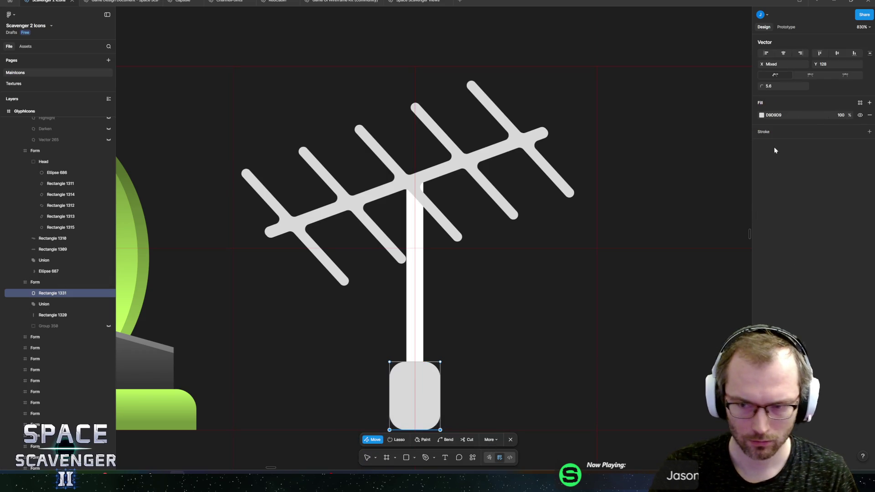
click(778, 88)
text(0)
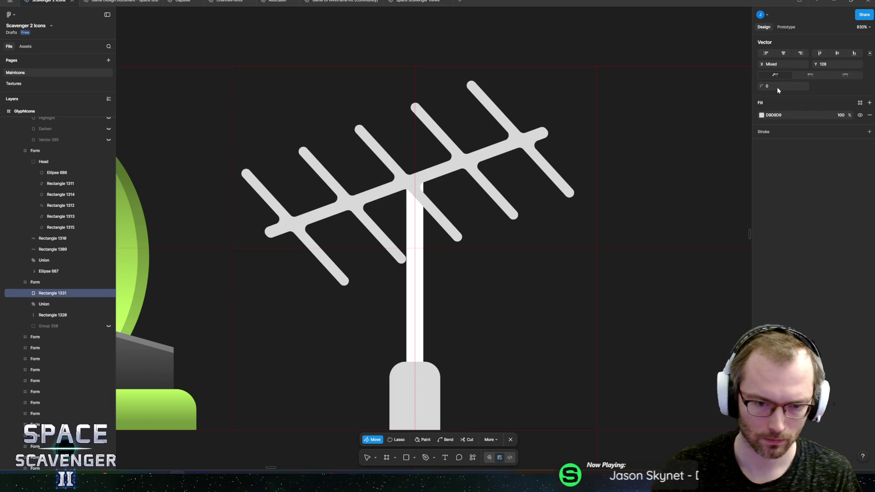
click(429, 390)
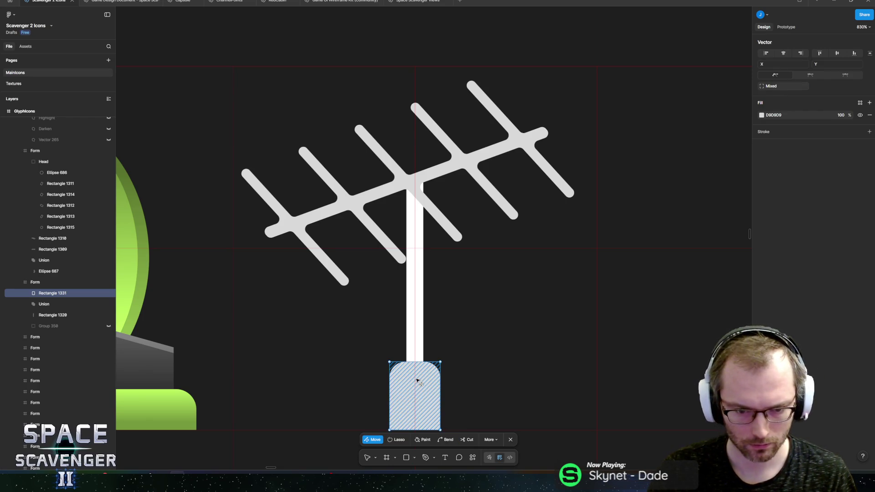
key(Escape)
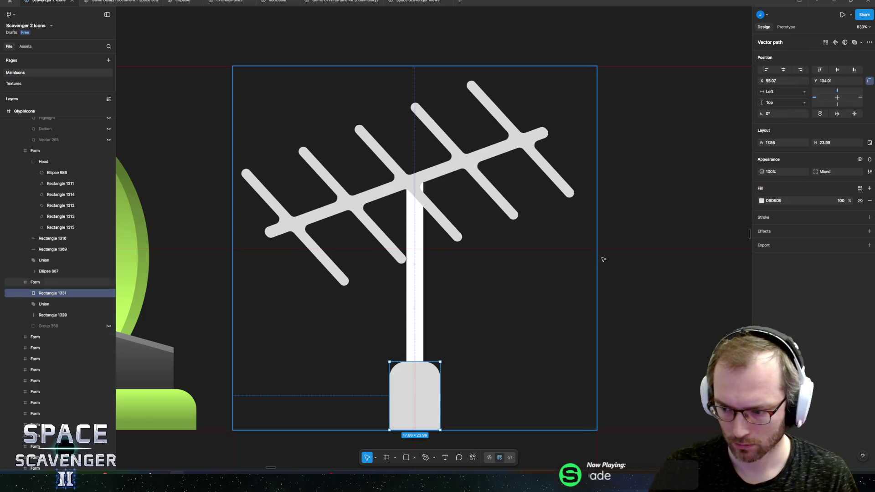
Step: Fill the base block red, E0403F
click(761, 200)
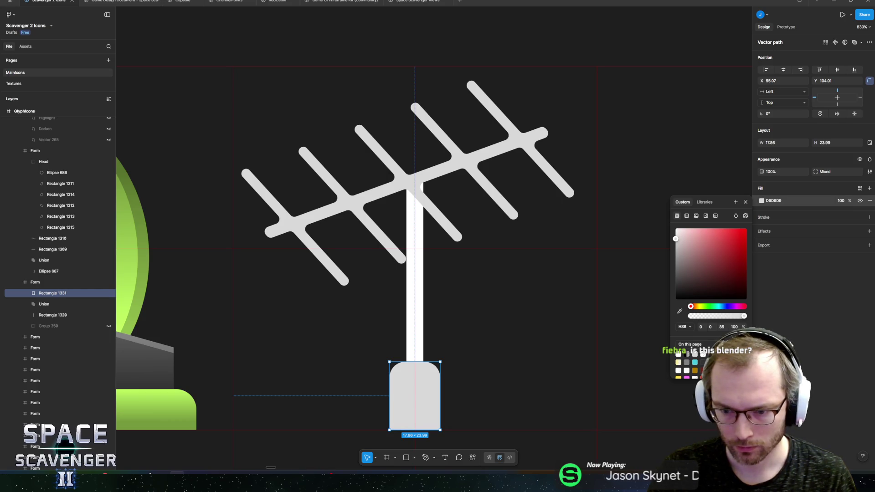
click(726, 236)
key(Escape)
click(428, 299)
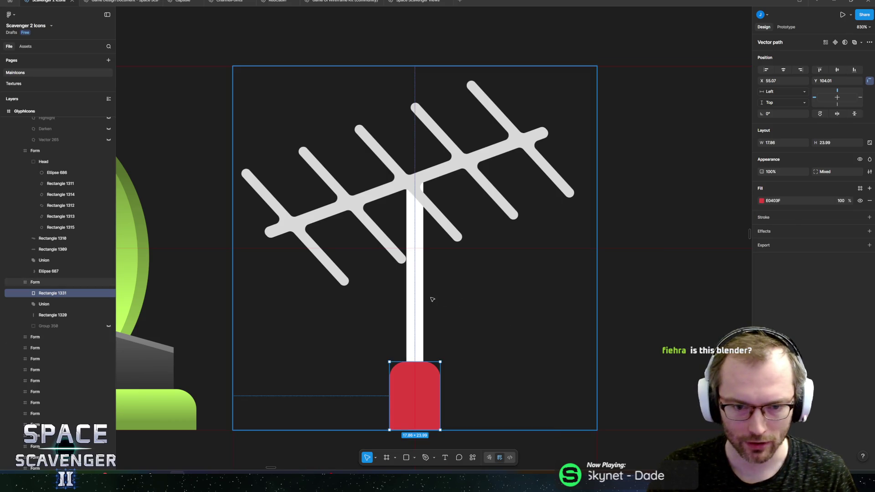
scroll(424, 301, down, 10)
scroll(417, 305, down, 3)
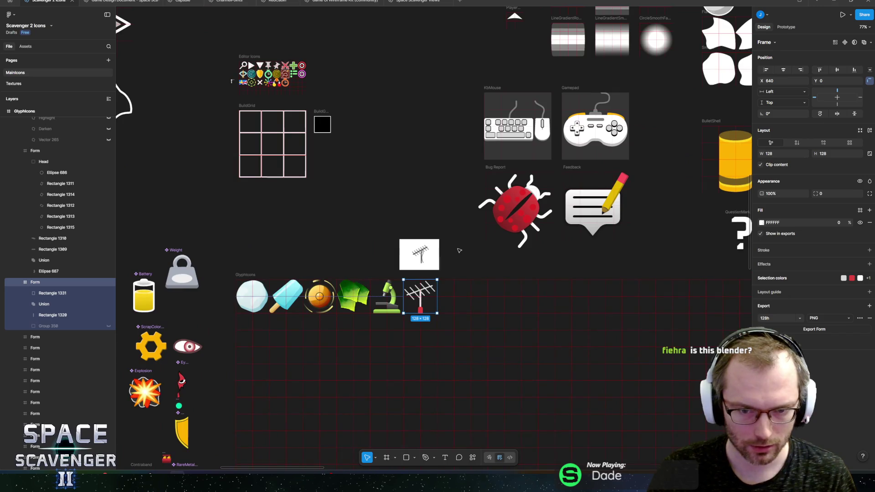
Step: Slim the mast (Rectangle 1320) from 5.93 to 3.82 wide
click(425, 269)
scroll(426, 274, down, 3)
scroll(414, 312, up, 15)
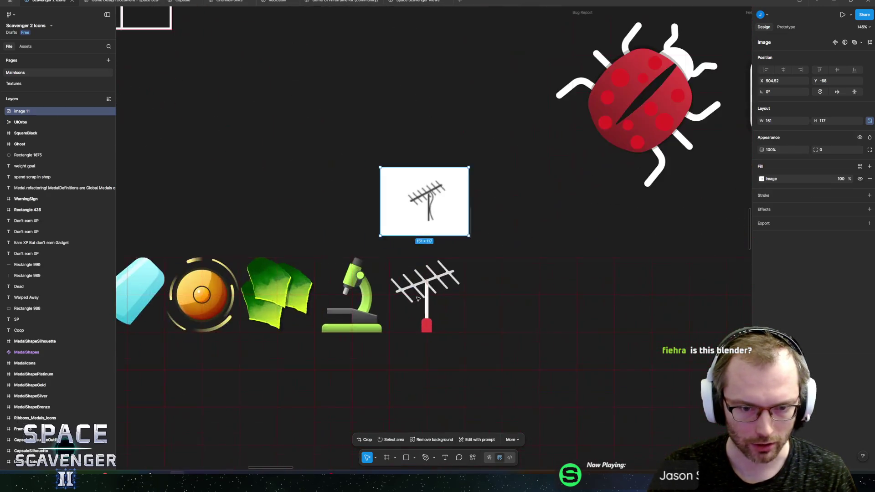
scroll(451, 271, down, 5)
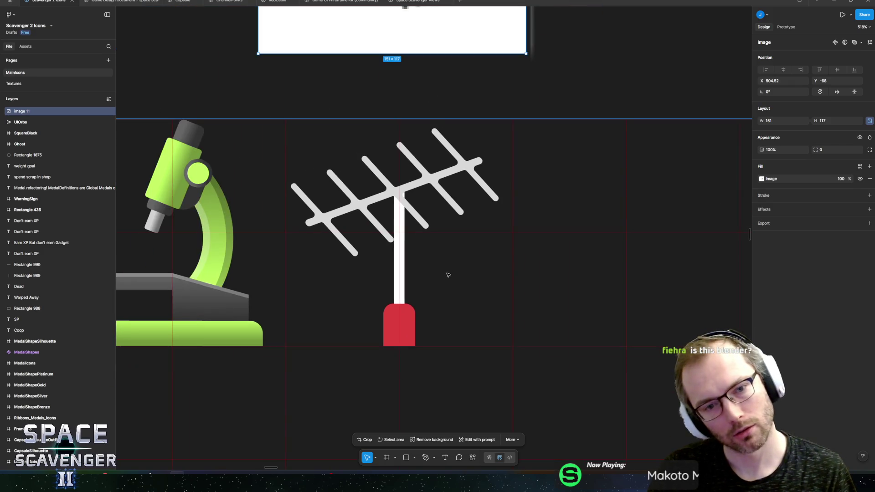
scroll(470, 286, up, 6)
scroll(460, 265, up, 2)
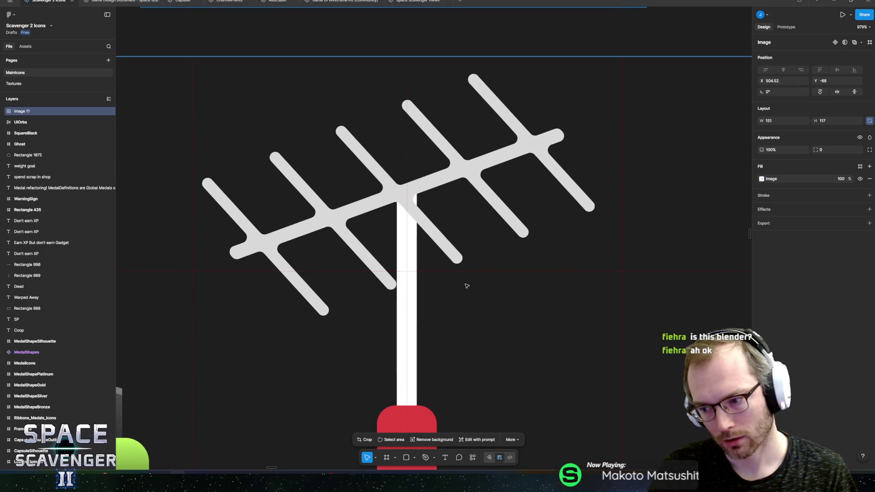
click(416, 277)
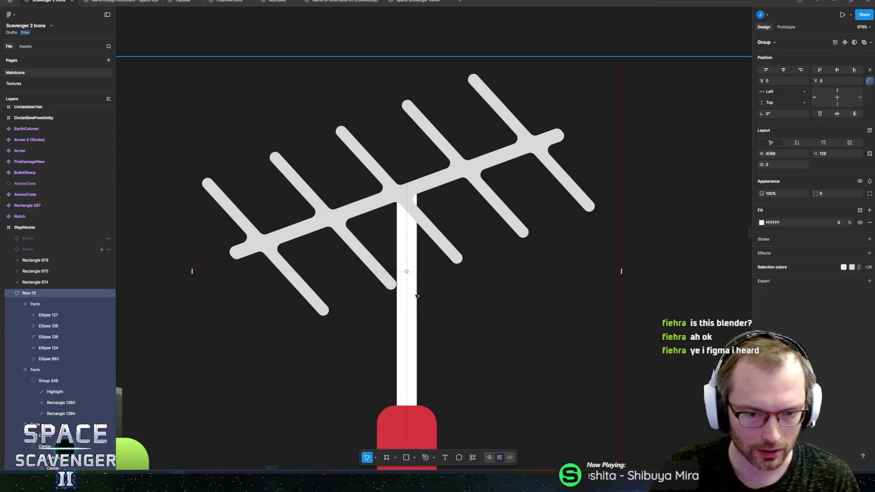
ctrl+click(416, 296)
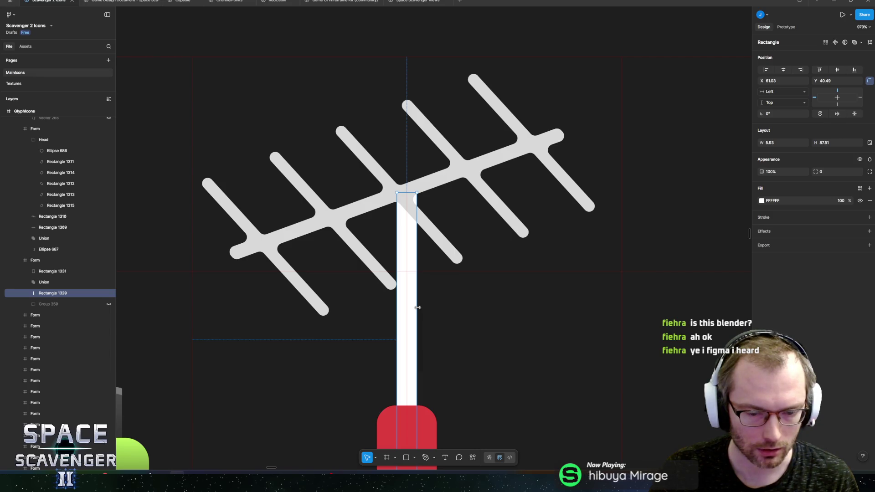
drag(415, 308, 412, 307)
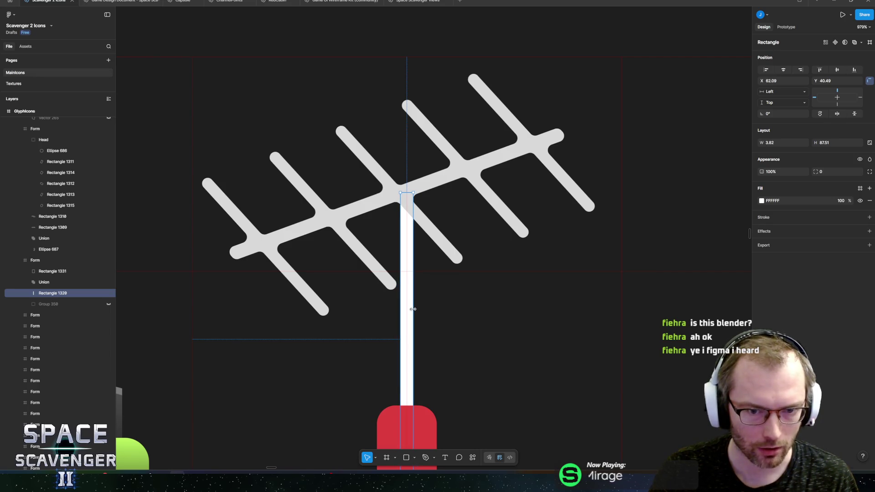
Step: Nudge the crossbar Union slightly down and to the right
click(395, 188)
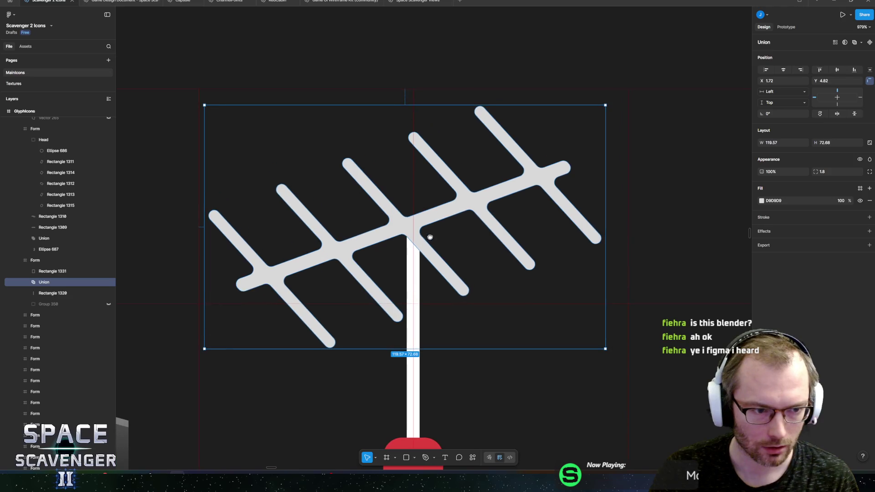
scroll(401, 227, up, 1)
drag(402, 231, 402, 234)
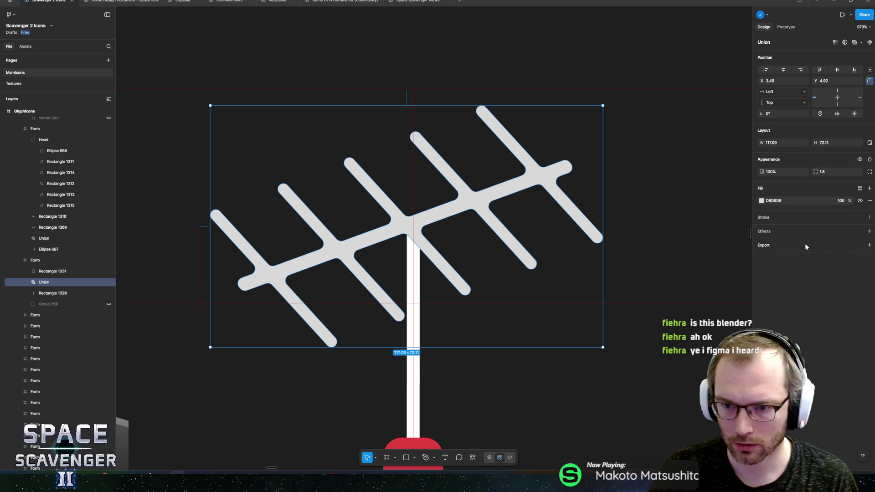
click(761, 200)
Step: Give the crossbars a diagonal linear gradient from FFFFFF to 999999
click(687, 216)
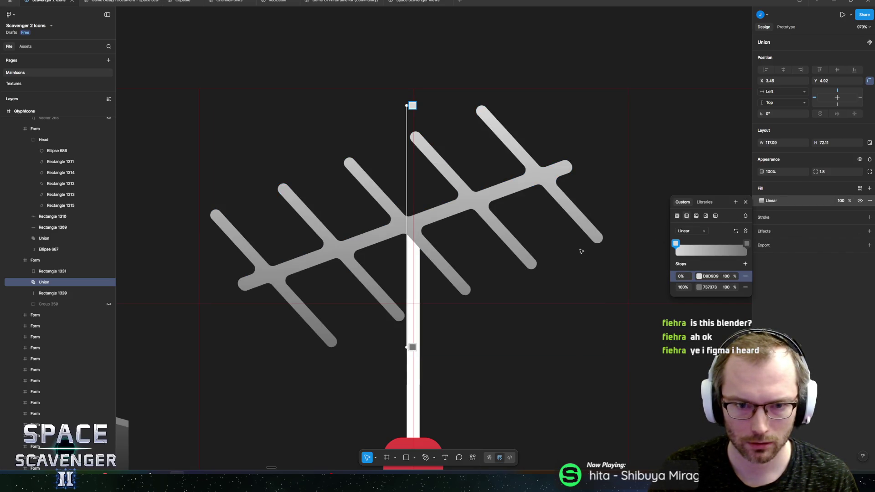
drag(407, 106, 348, 160)
drag(406, 346, 470, 295)
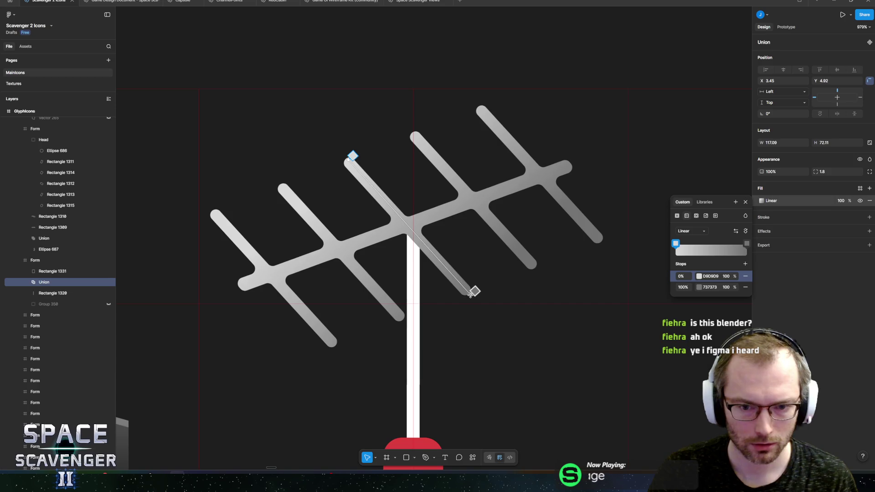
click(699, 276)
click(593, 290)
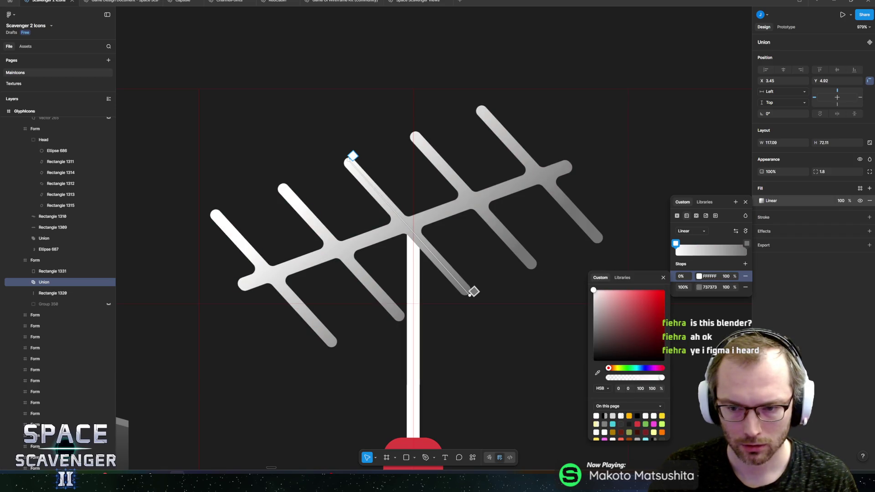
click(701, 287)
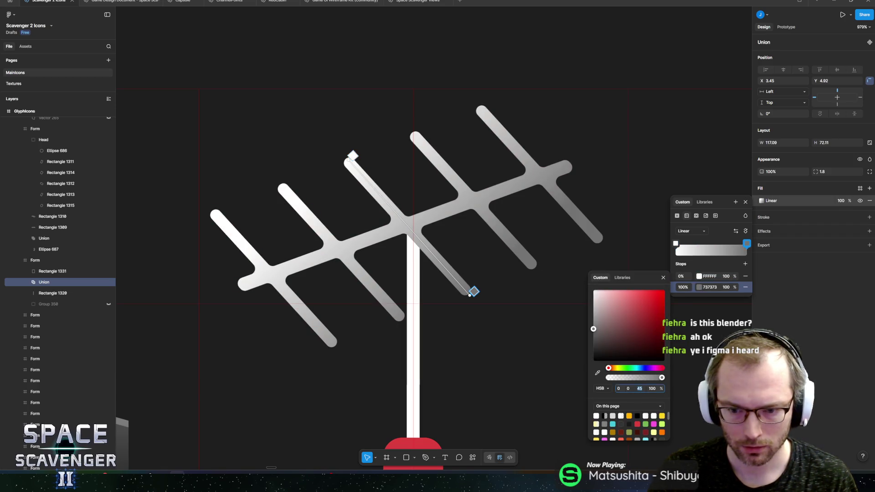
text(60)
key(Return)
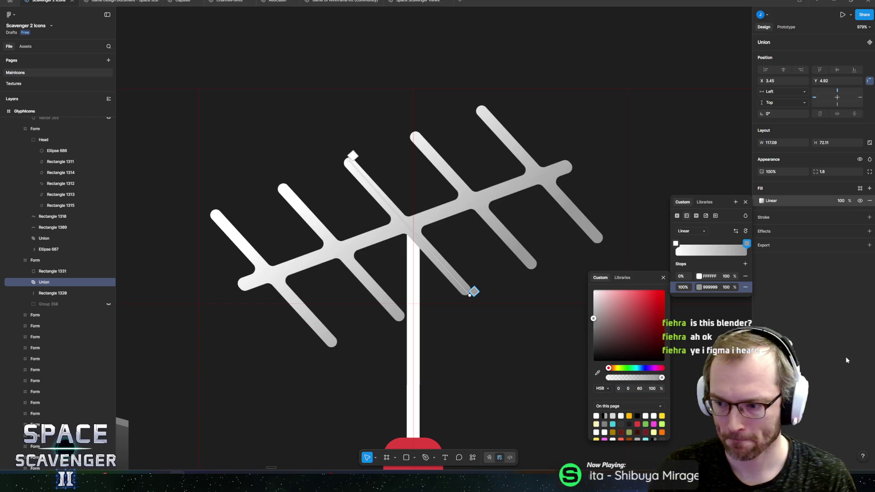
key(Escape)
Step: Copy the crossbars' gradient fill onto the mast, replacing its white fill
scroll(498, 312, down, 5)
scroll(451, 337, up, 4)
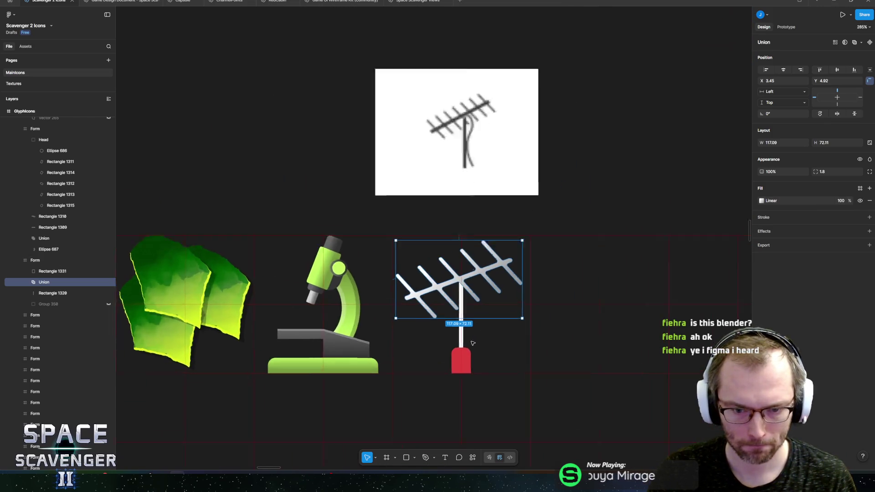
click(755, 200)
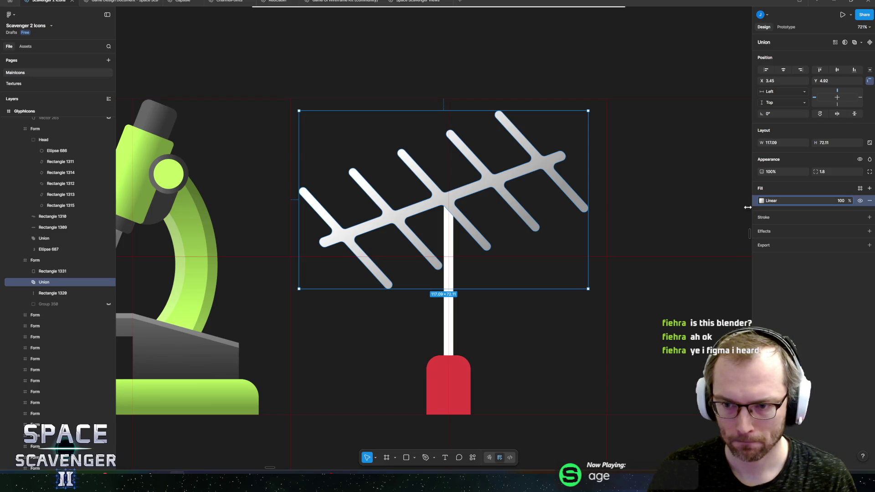
click(451, 332)
key(ctrl+v)
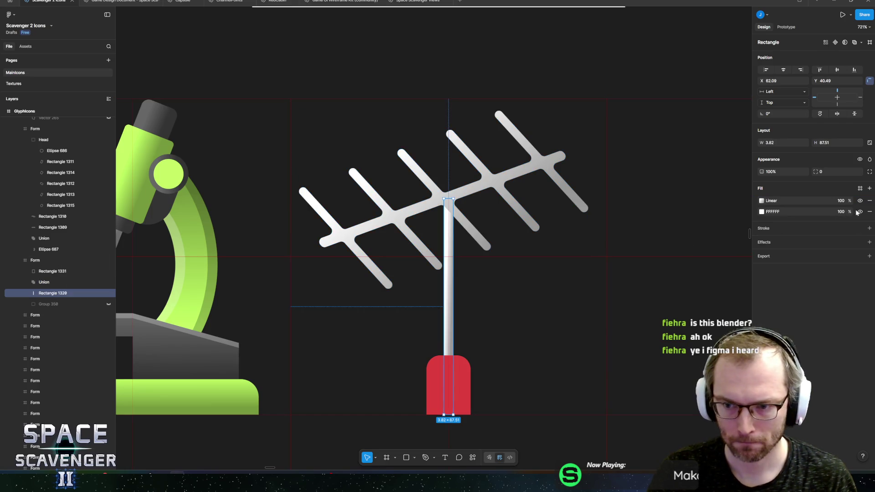
click(870, 211)
click(761, 200)
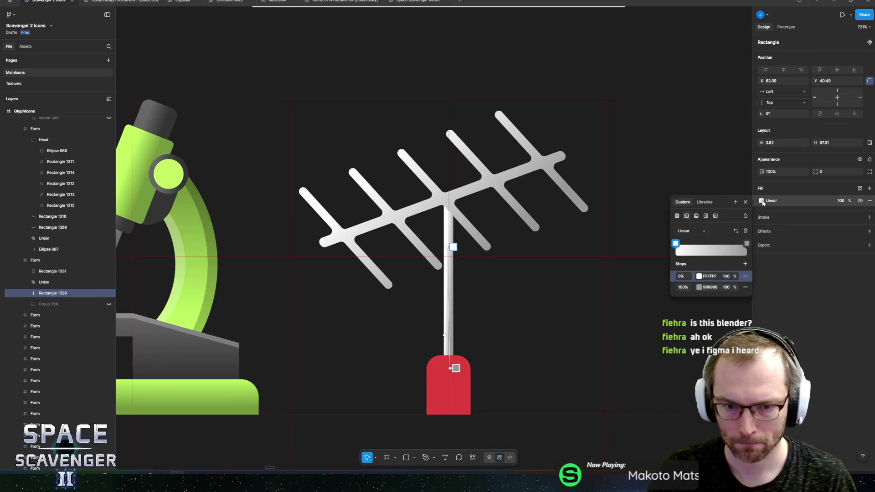
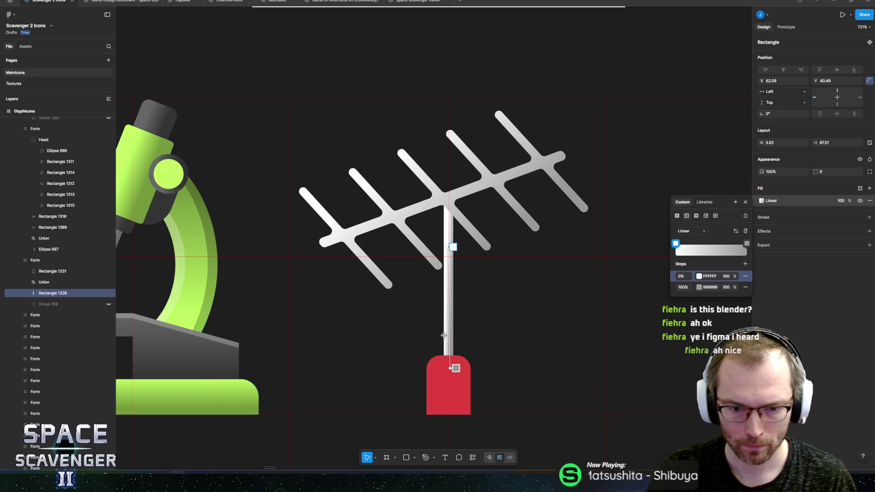
Step: Align the pole's linear gradient from its top to its base and reverse the stops
drag(444, 335, 448, 370)
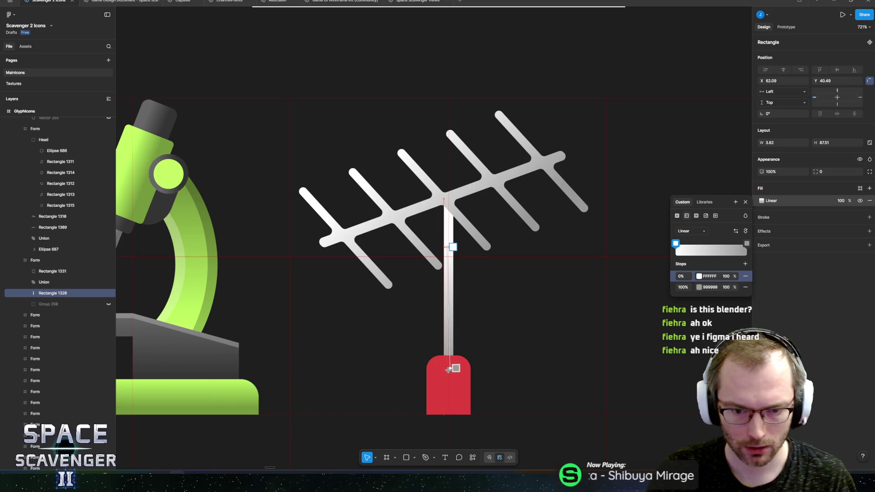
drag(446, 247, 447, 200)
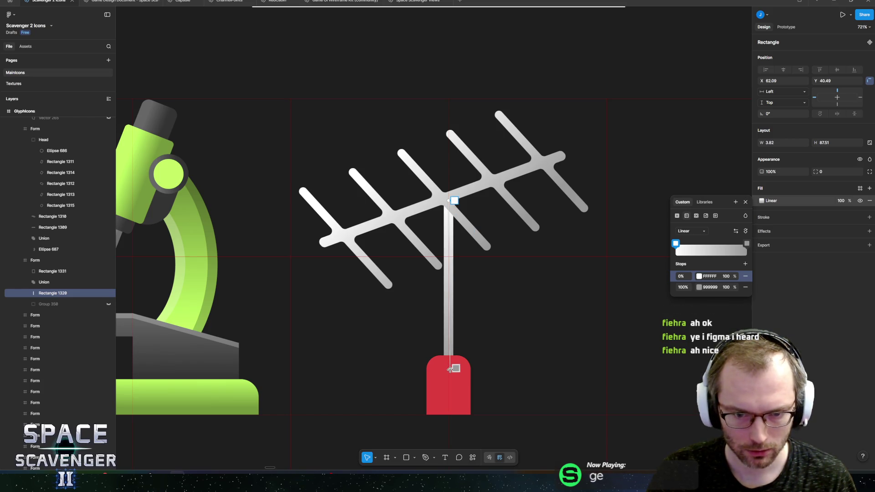
drag(450, 370, 445, 371)
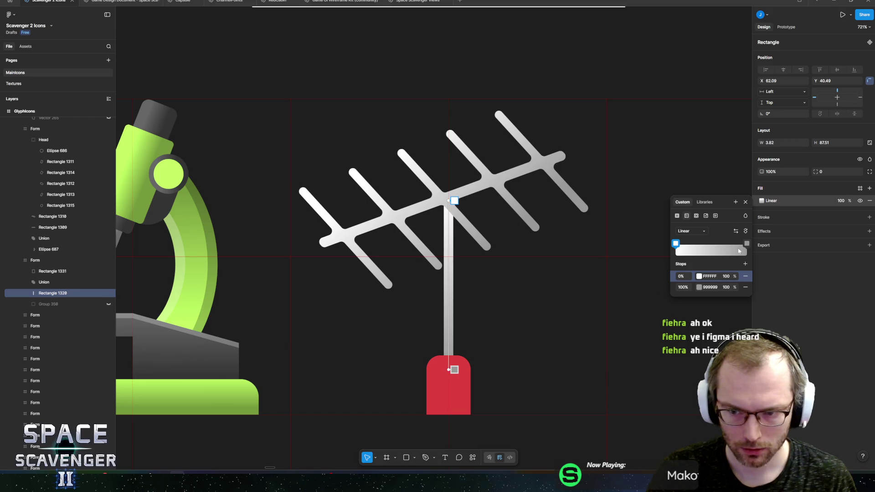
click(736, 232)
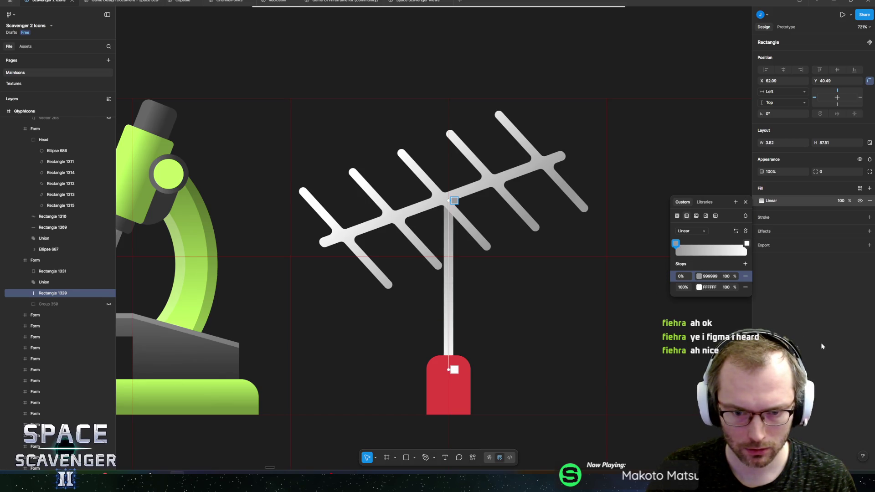
Step: Set the gradient's 100% stop to red E0403F at the pole's bottom
click(746, 243)
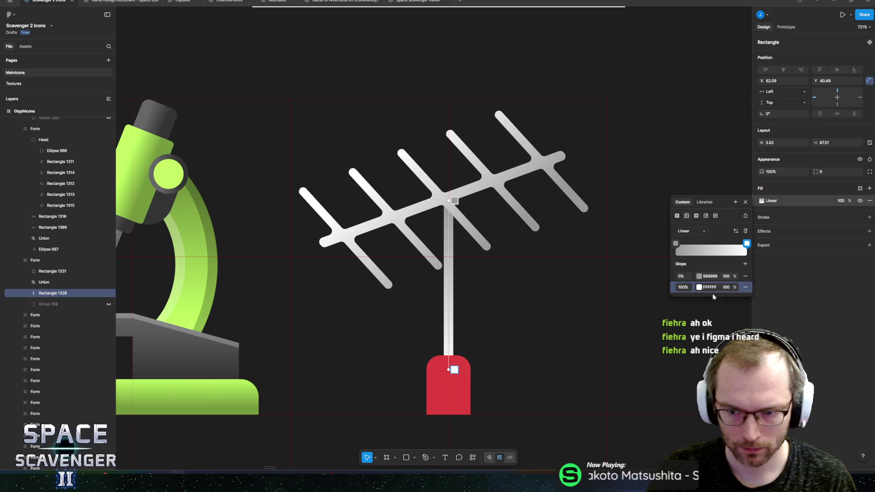
click(699, 287)
click(638, 434)
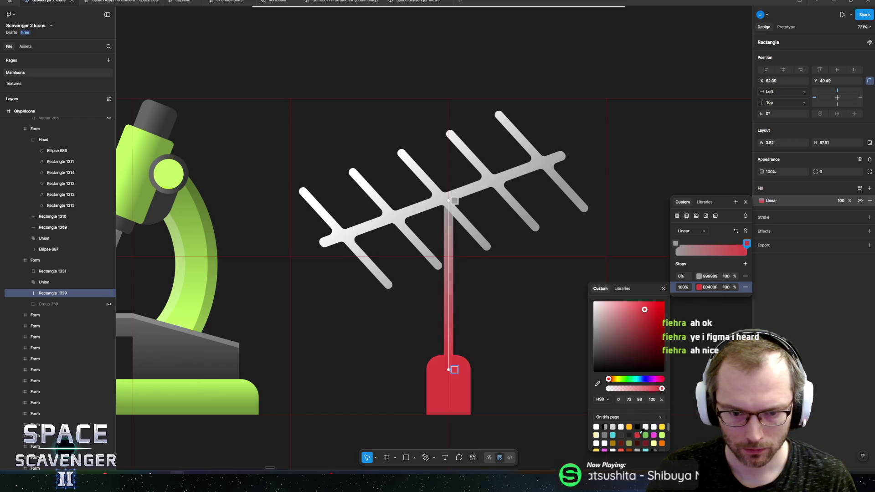
key(Escape)
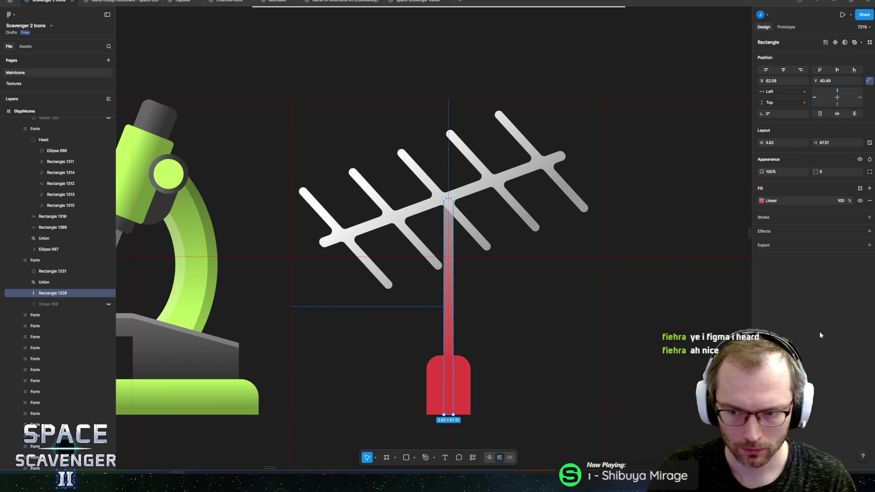
scroll(535, 215, down, 10)
click(540, 153)
scroll(546, 145, down, 5)
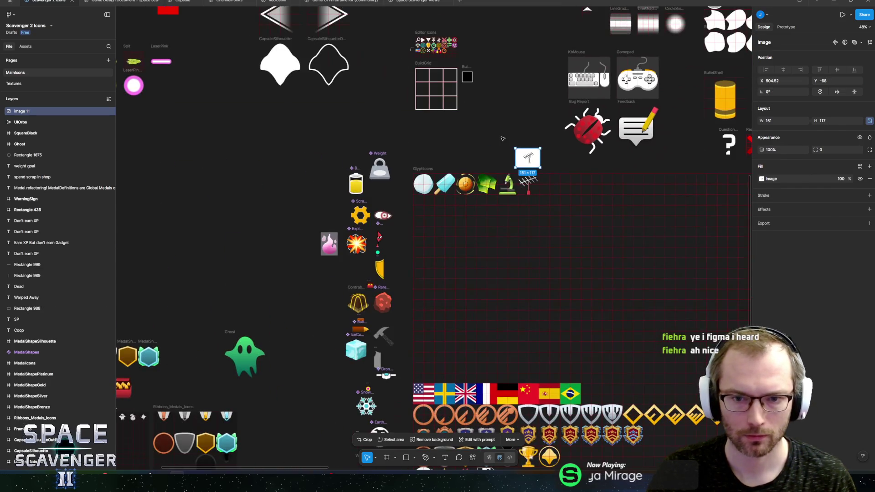
Step: Zoom in on the antenna icon and select its crossbar piece
key(Escape)
scroll(506, 211, up, 8)
scroll(507, 212, up, 5)
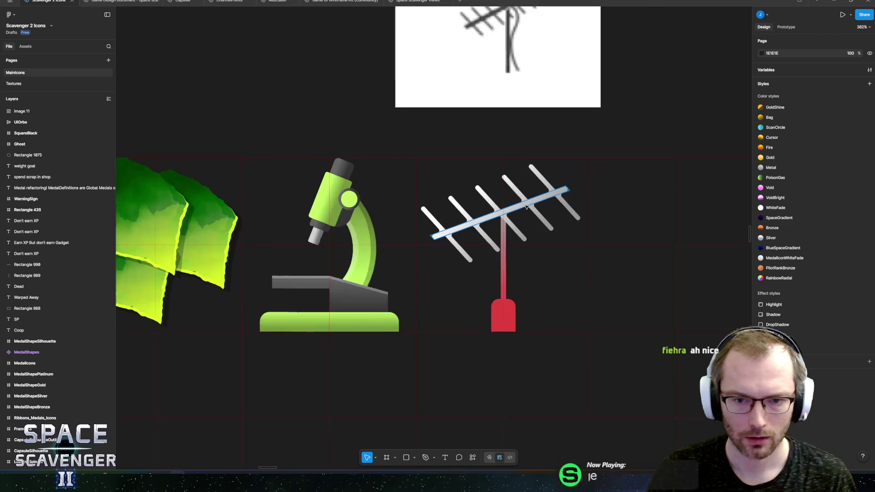
scroll(510, 210, down, 3)
scroll(515, 209, up, 5)
scroll(521, 206, down, 2)
scroll(520, 207, up, 6)
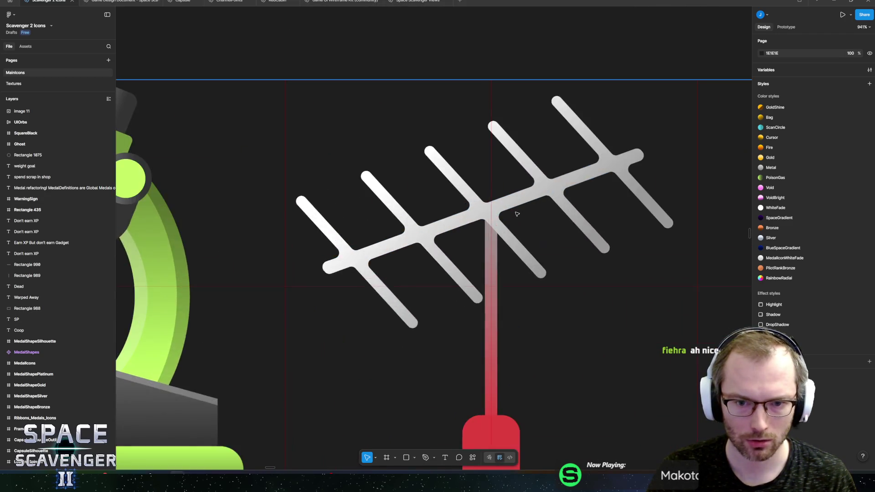
ctrl+click(477, 234)
click(496, 209)
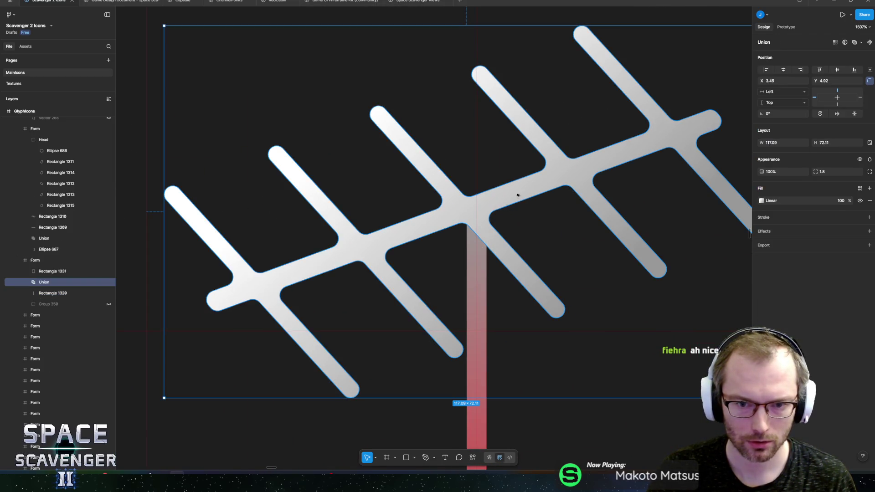
Step: Nudge the crossbar 1 px right, scale it to 126.6×77.98, and move it up to the top edge
scroll(515, 200, right, 2)
key(Right)
scroll(503, 205, down, 4)
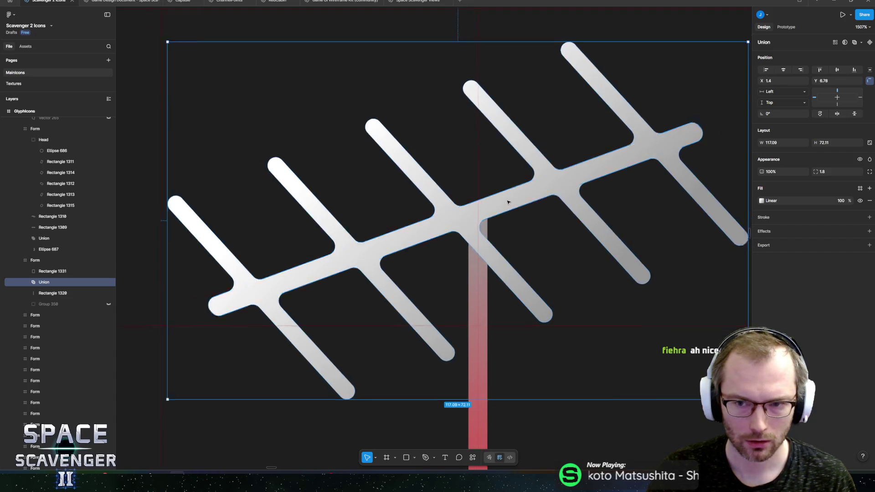
key(k)
drag(602, 137, 619, 133)
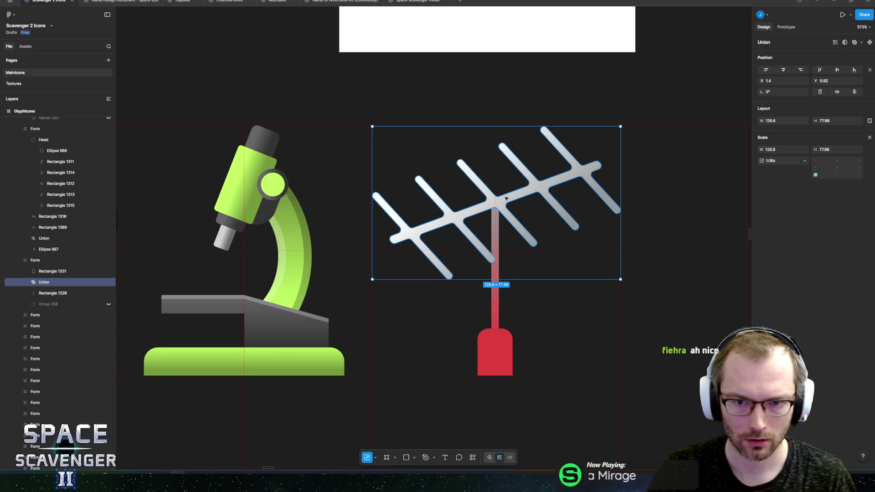
drag(505, 197, 510, 196)
click(555, 85)
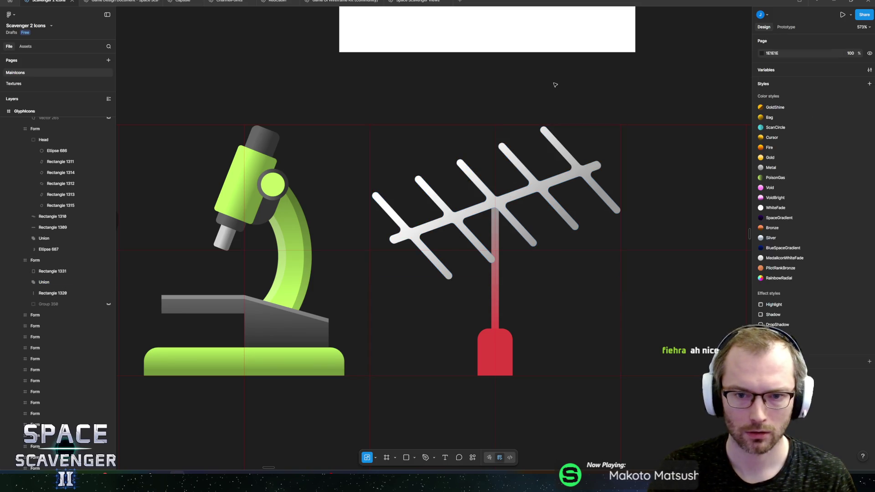
Step: Draw a circle at the pole–crossbar junction sized to about 10.84 px
scroll(507, 212, up, 5)
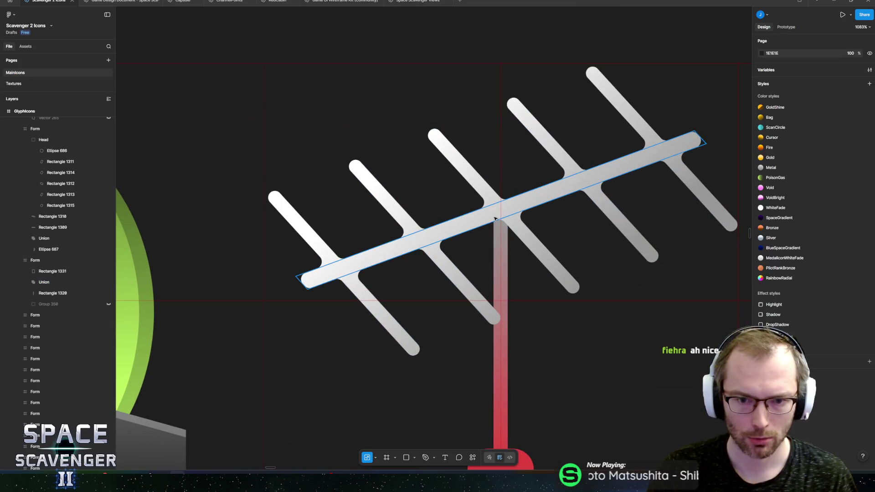
scroll(507, 213, up, 3)
key(r)
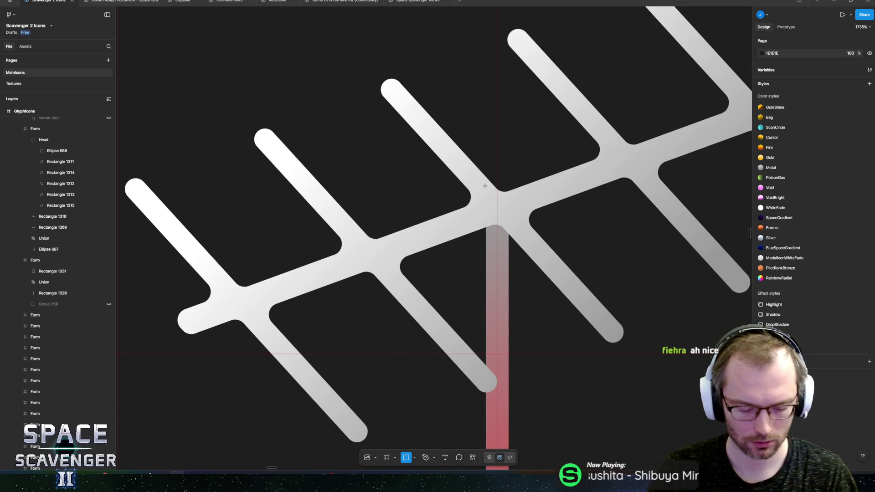
key(o)
mouse_move(472, 173)
mouse_down()
mouse_move(528, 227)
mouse_move(476, 200)
mouse_move(467, 206)
mouse_move(477, 198)
mouse_up()
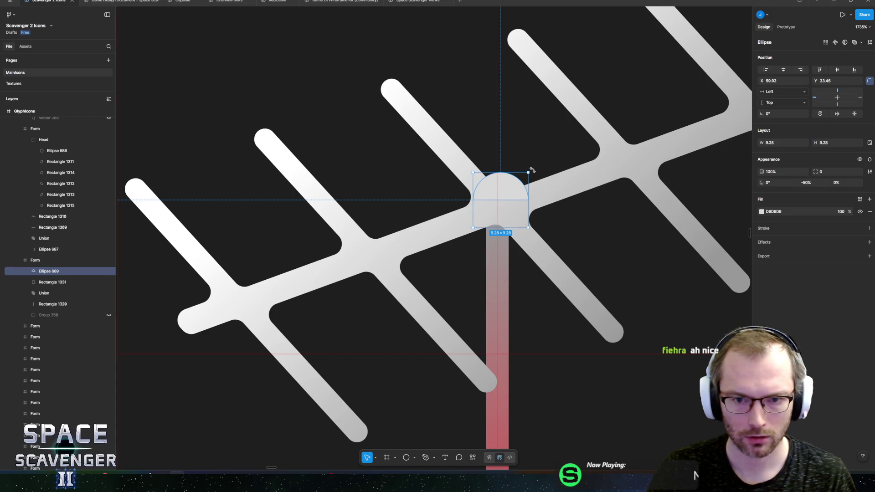
drag(526, 172, 527, 186)
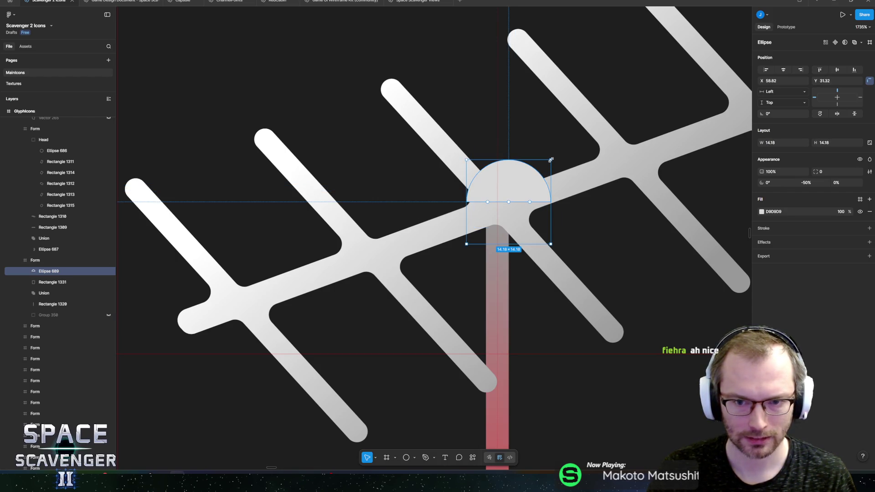
drag(551, 160, 540, 170)
Step: Fill the junction cap red E0403F and reselect it
click(761, 211)
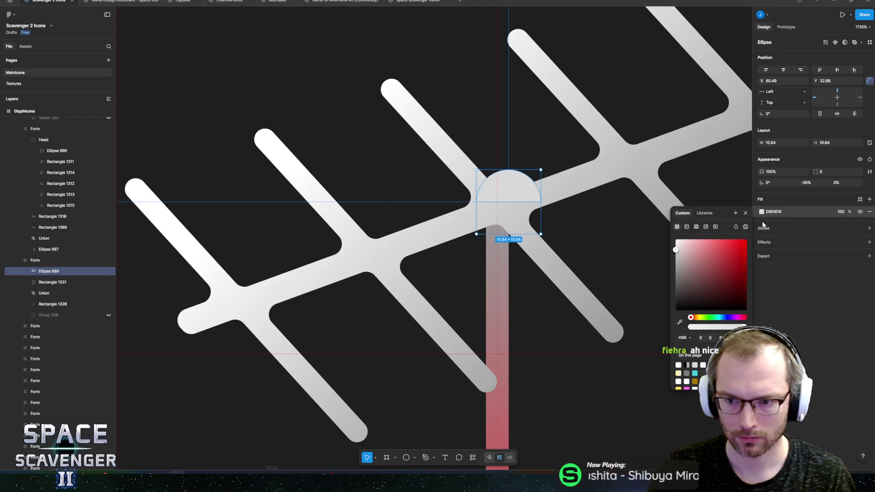
click(727, 248)
click(843, 333)
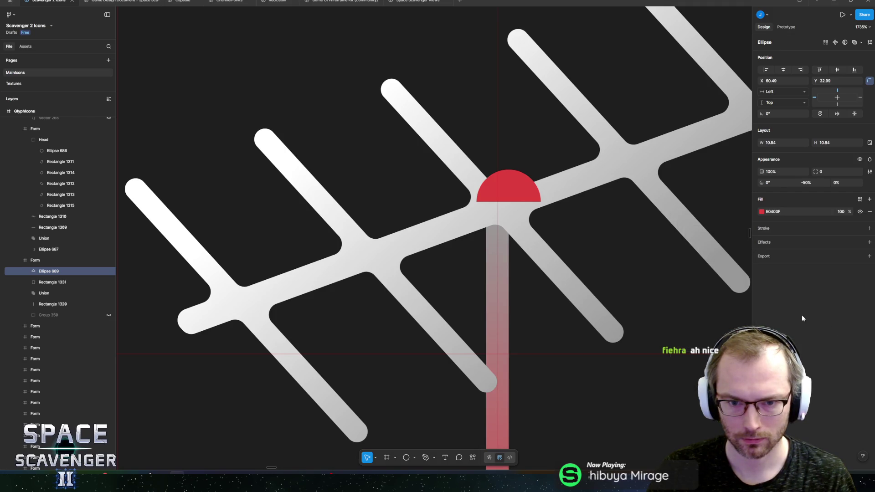
scroll(594, 208, down, 5)
click(454, 121)
scroll(454, 122, down, 5)
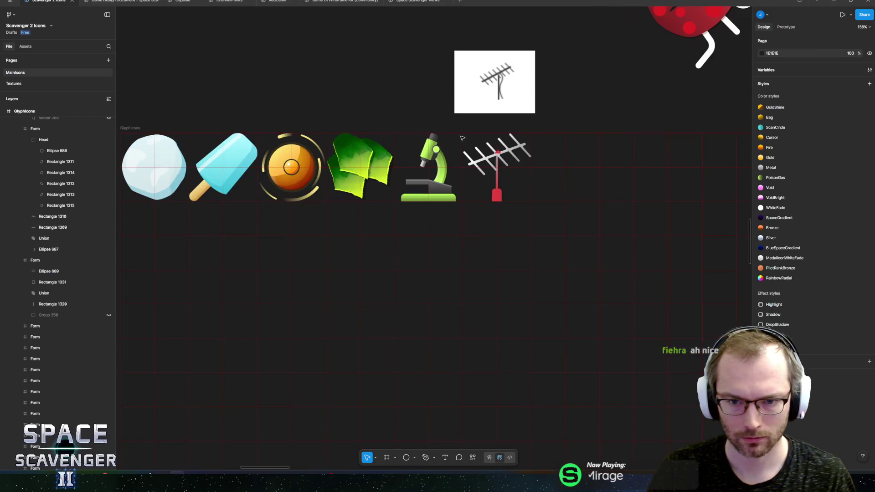
scroll(533, 177, up, 2)
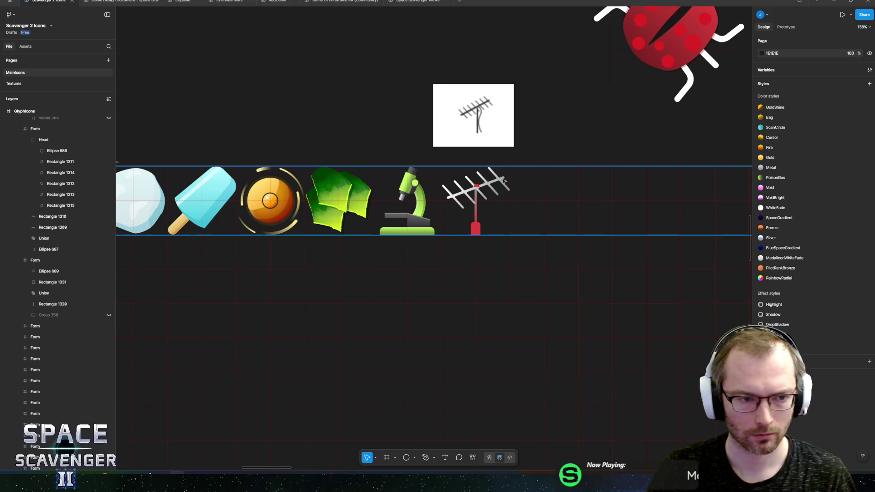
scroll(503, 181, up, 10)
click(503, 223)
scroll(560, 224, up, 1)
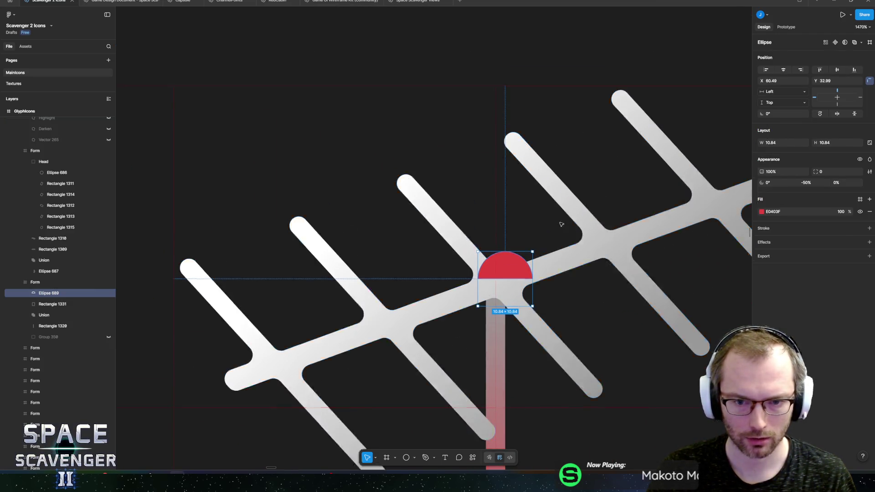
Step: Shrink the red cap to about 7.5 px and flatten it into a vector path
scroll(560, 224, down, 2)
scroll(523, 322, up, 5)
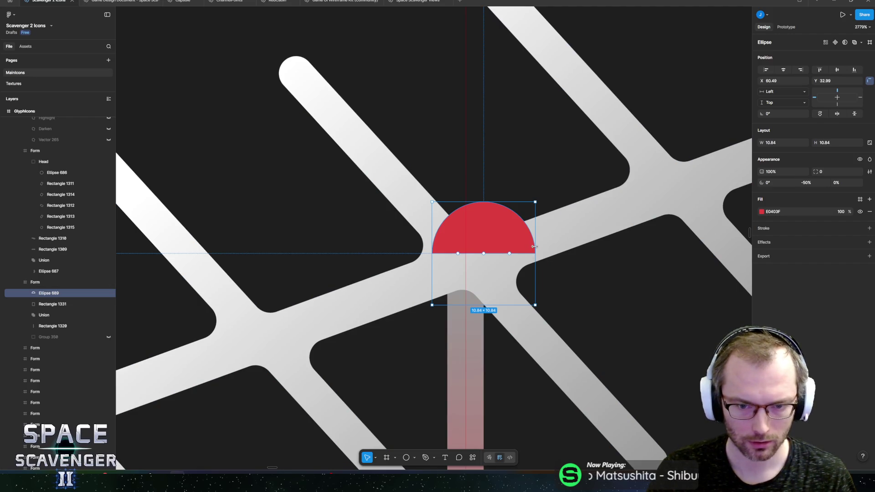
drag(534, 246, 505, 249)
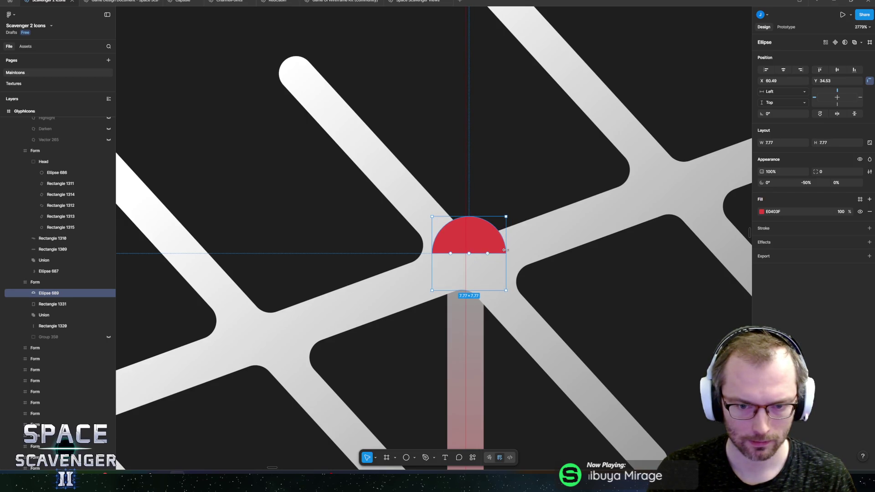
double_click(458, 252)
key(Escape)
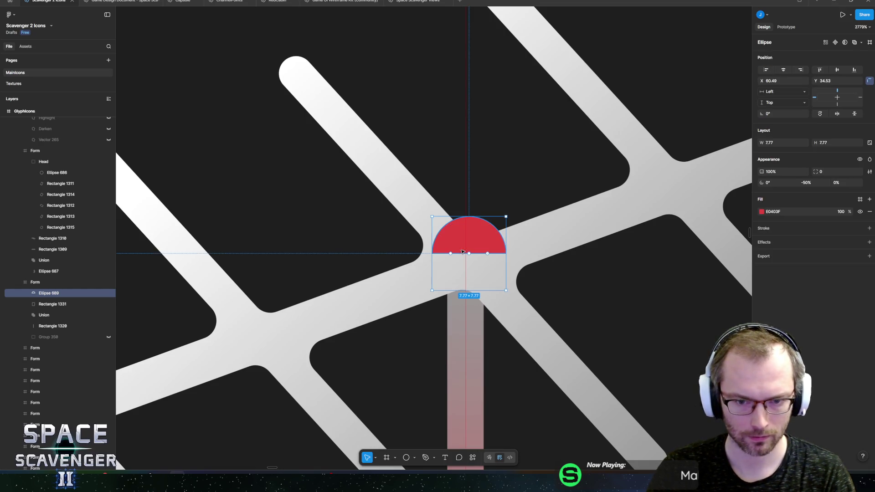
right_click(462, 252)
click(490, 357)
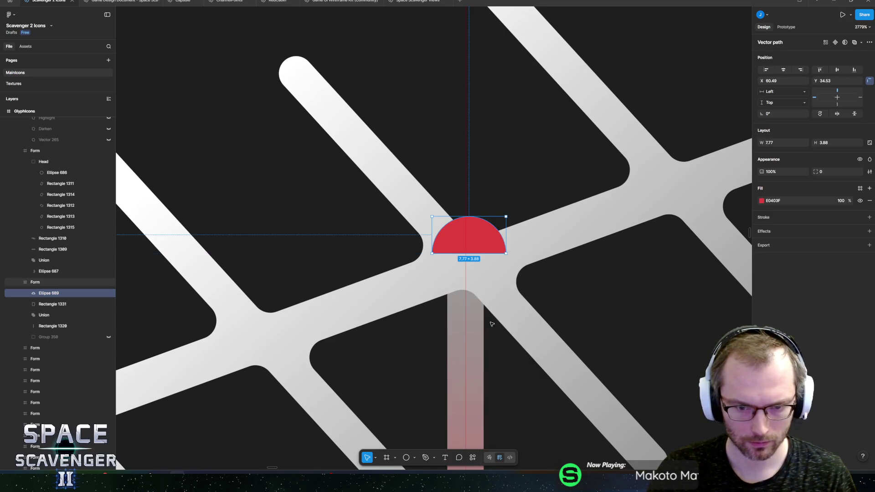
Step: Bend the cap's flat bottom edge into a downward curve
double_click(466, 252)
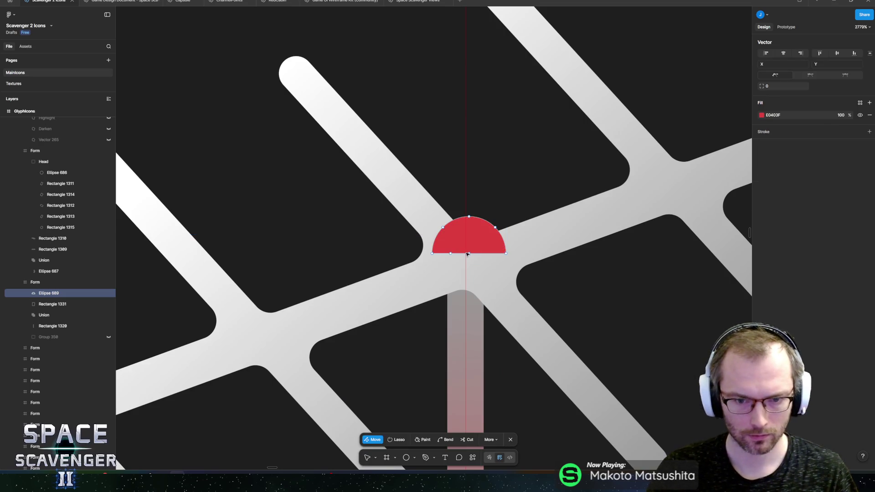
click(506, 253)
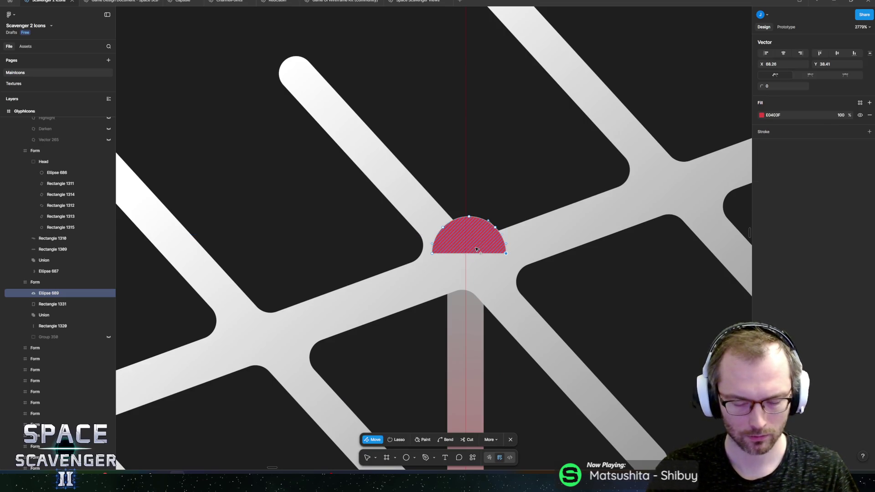
key(ctrl)
drag(471, 257, 472, 269)
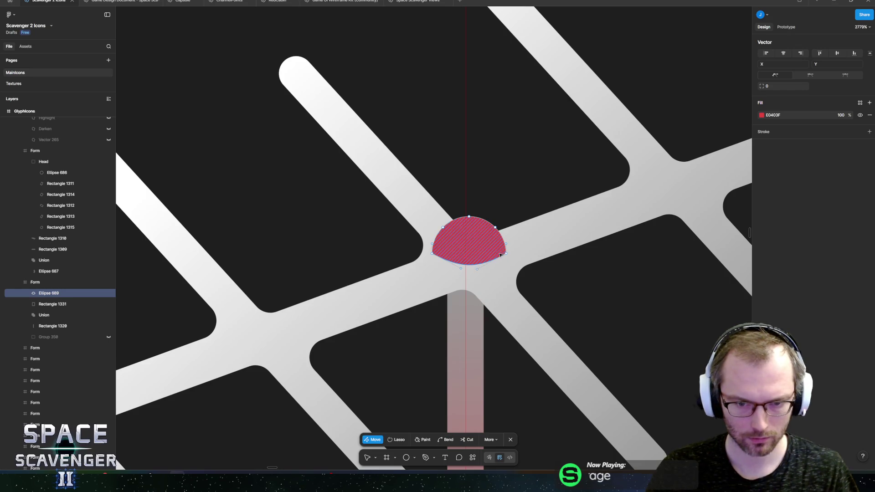
key(Escape)
click(762, 200)
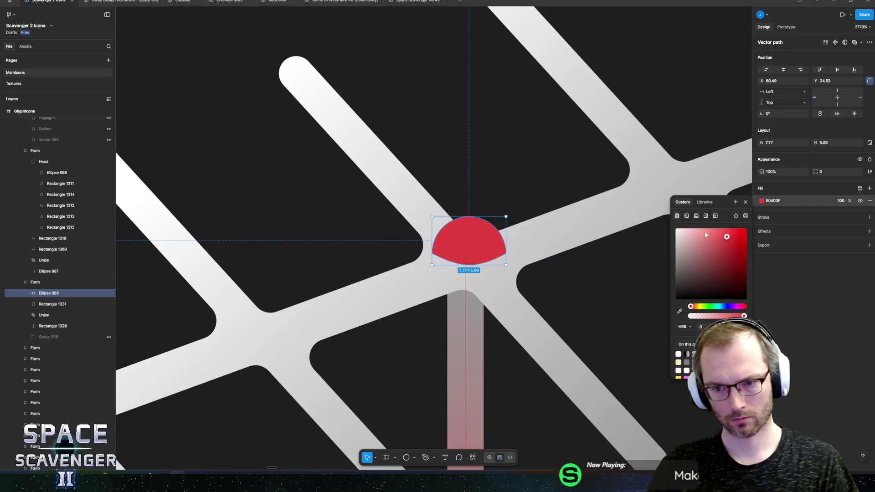
Step: Give the dome a linear gradient ending in the base red, with a third stop added
click(686, 216)
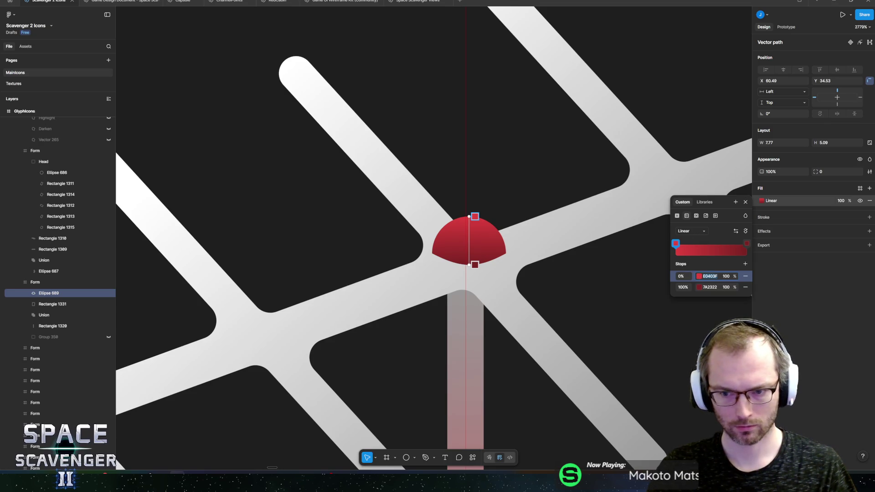
click(746, 243)
text(E0403F)
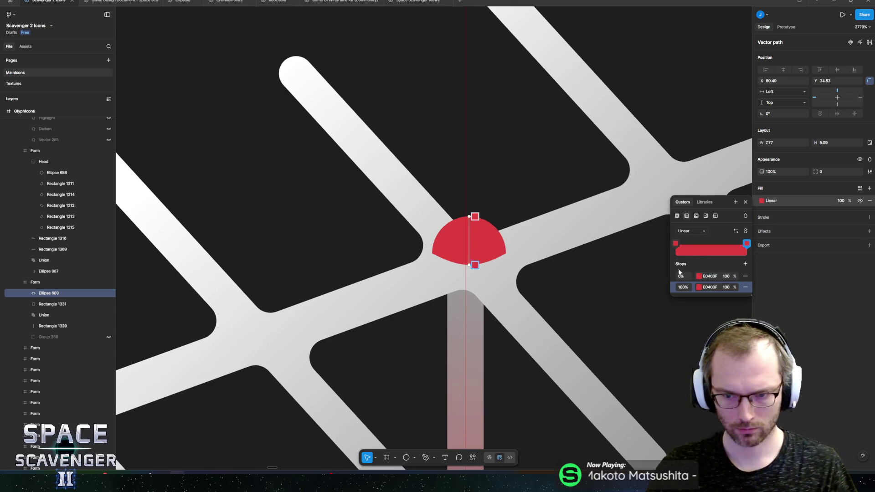
click(681, 244)
mouse_move(681, 244)
mouse_down()
mouse_move(709, 243)
mouse_move(674, 246)
mouse_up()
click(685, 248)
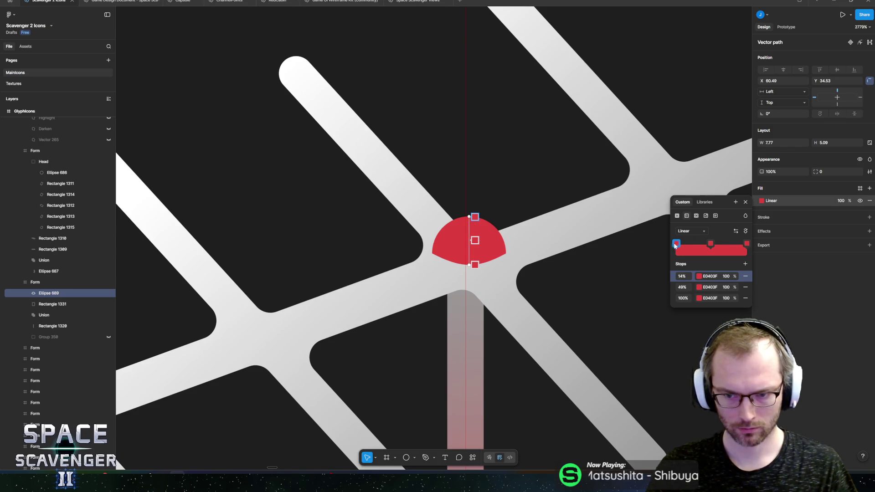
Step: Lighten the 0% stop, darken the 100% stop to 8A2525, and move the E0403F stop to 58%
click(698, 277)
drag(638, 303, 633, 301)
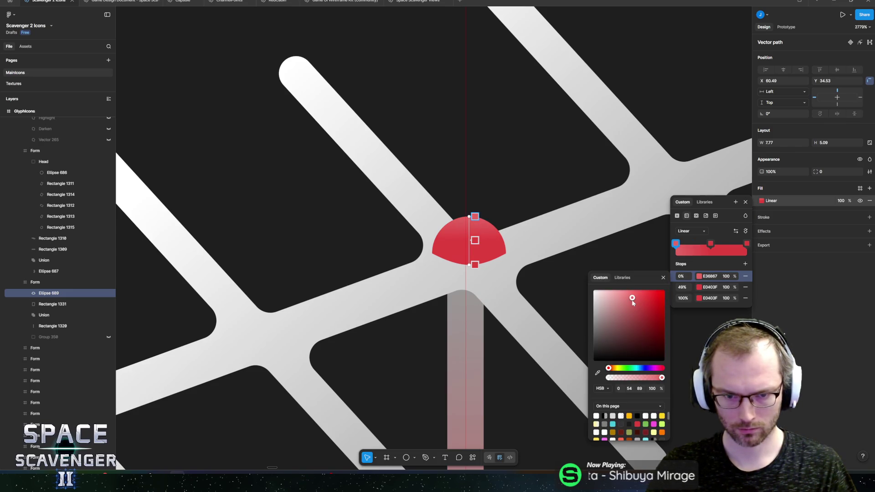
click(746, 245)
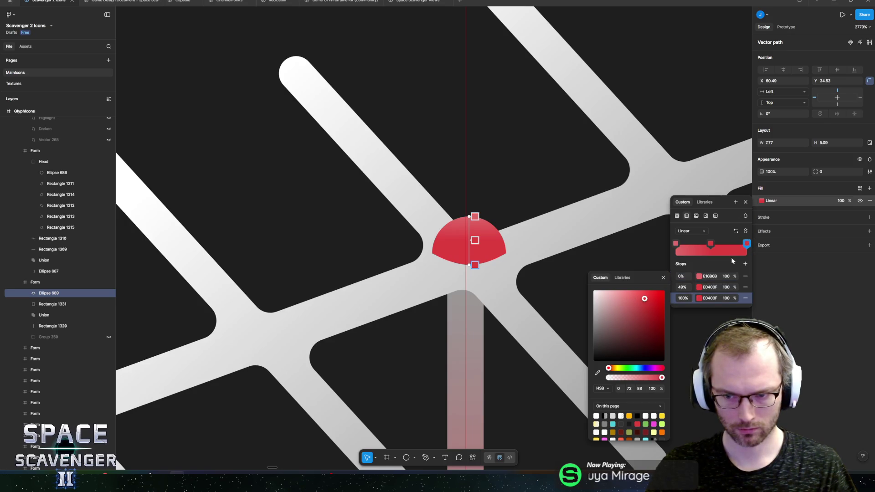
drag(649, 306, 646, 327)
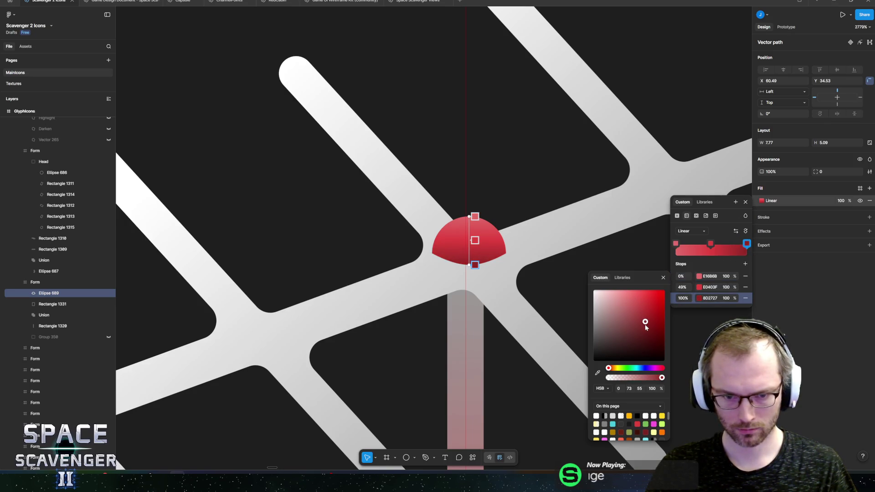
drag(711, 244, 719, 243)
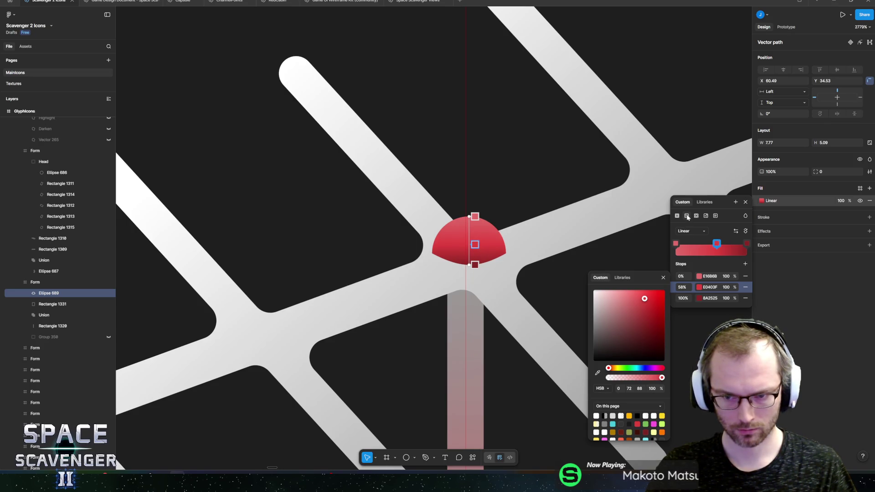
Step: Switch the dome's gradient to radial and reshape its handles across the dome
click(690, 231)
click(689, 240)
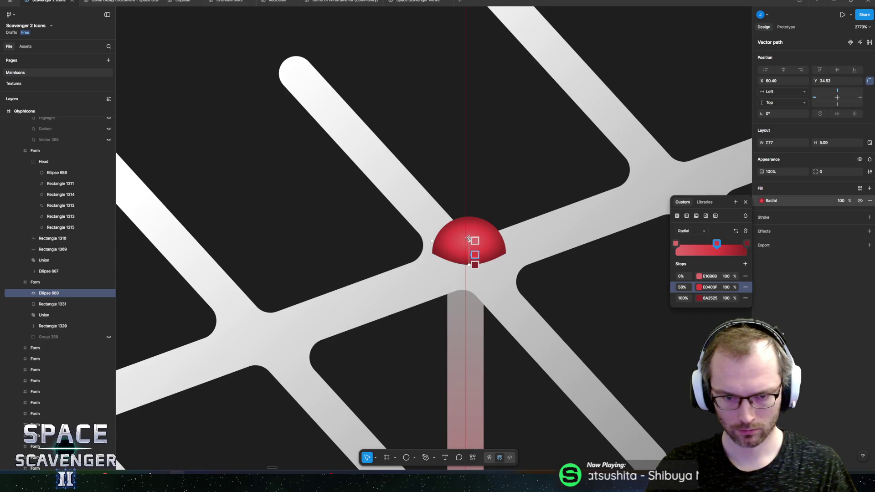
drag(468, 238, 469, 216)
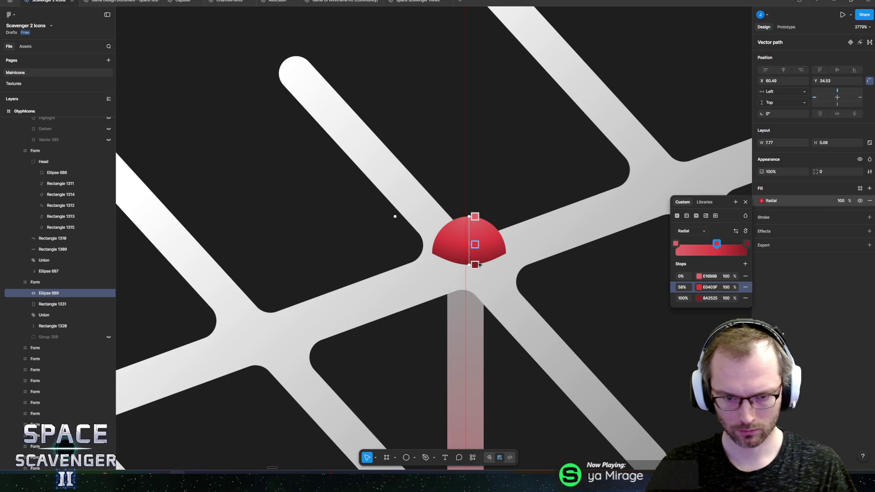
drag(476, 264, 476, 259)
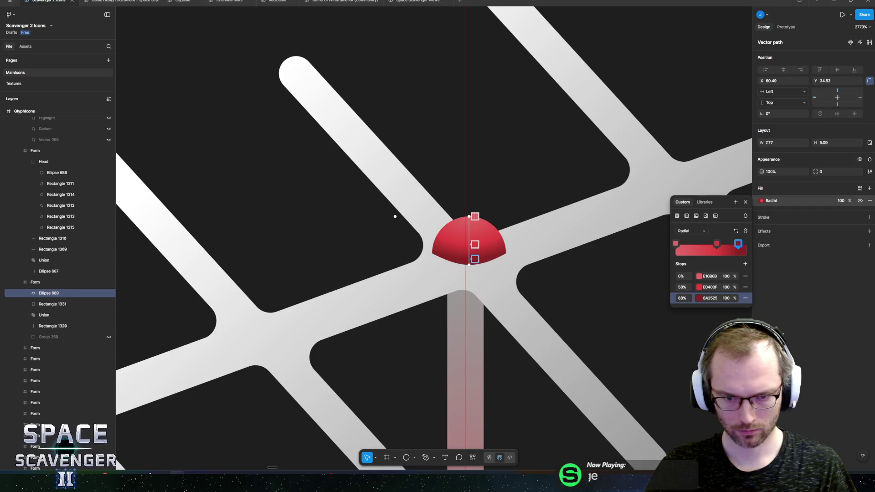
Step: Add a drop shadow to the dome with a Y offset of 1
key(Escape)
scroll(362, 216, up, 5)
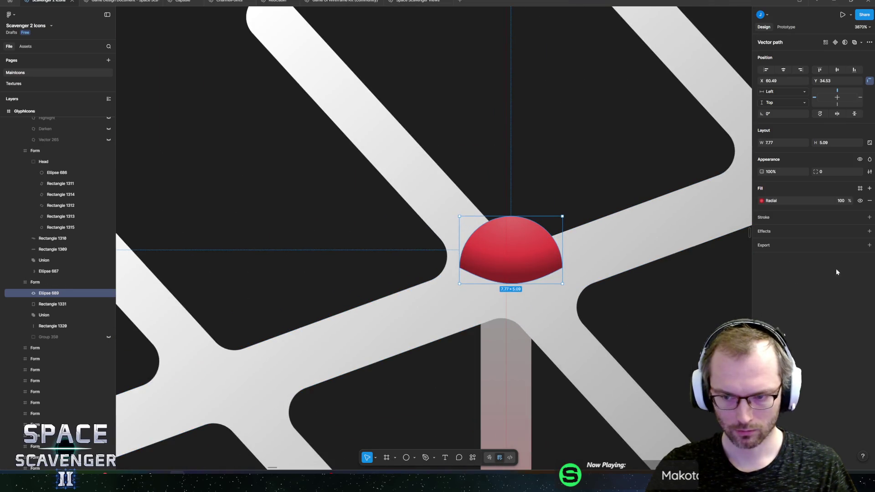
click(869, 231)
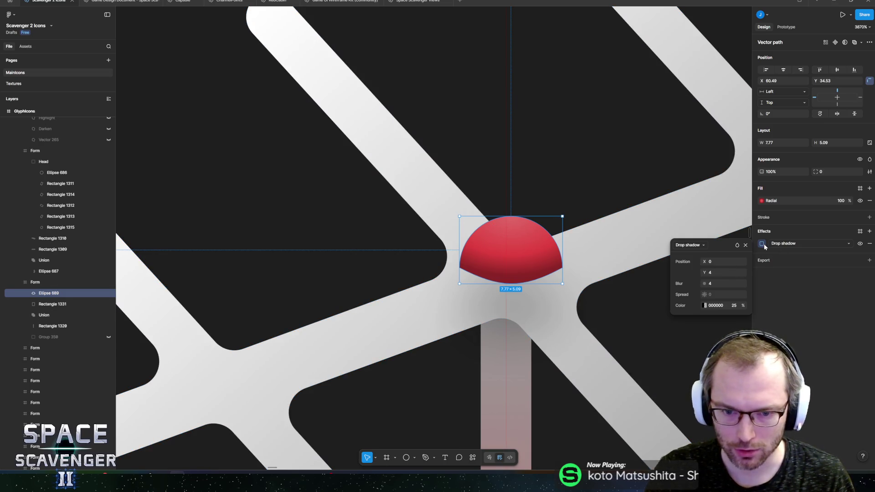
key(0)
click(718, 283)
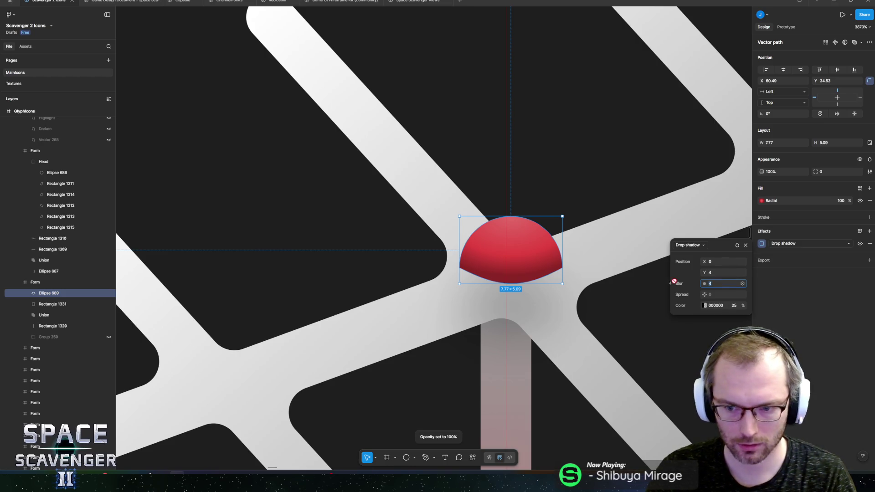
text(0)
key(Return)
click(720, 271)
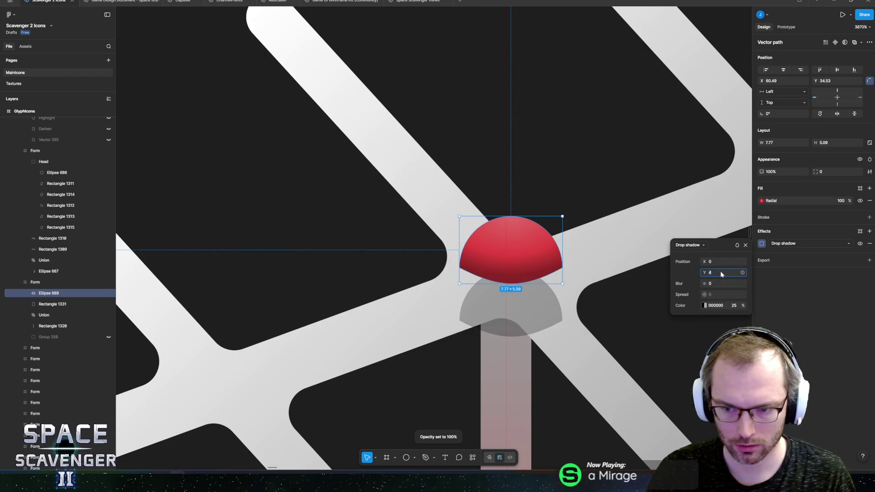
text(1)
key(Return)
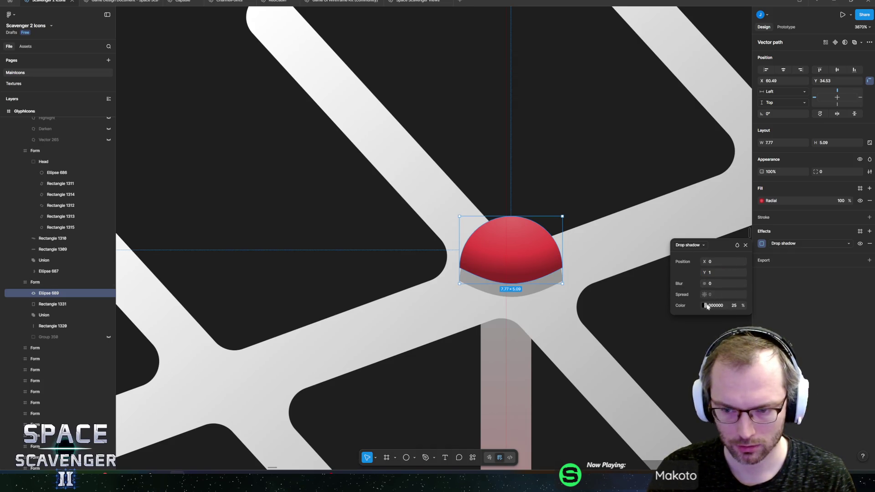
Step: Set the drop shadow's blur to 0.5
click(723, 286)
text(1)
key(Return)
click(720, 283)
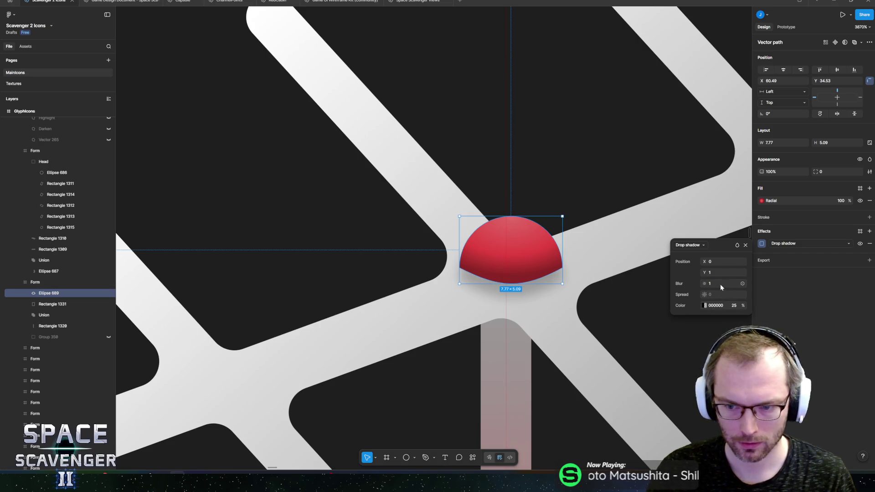
key(BackSpace)
text(0.5)
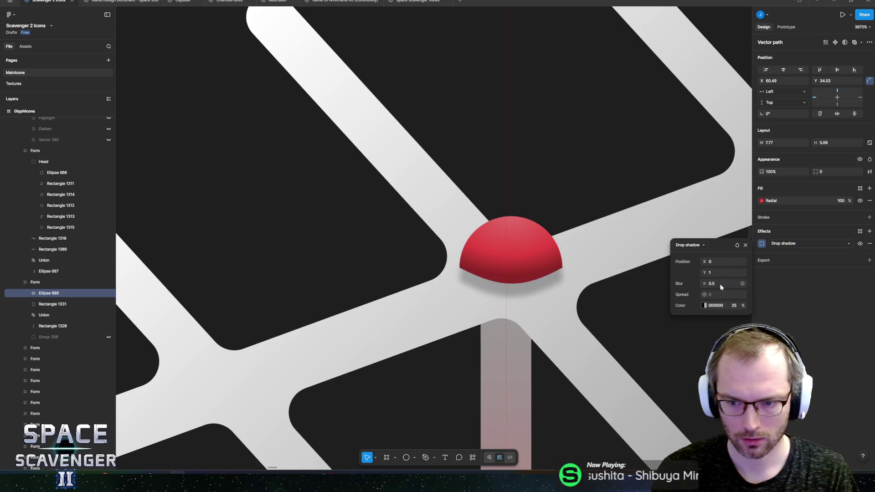
key(Return)
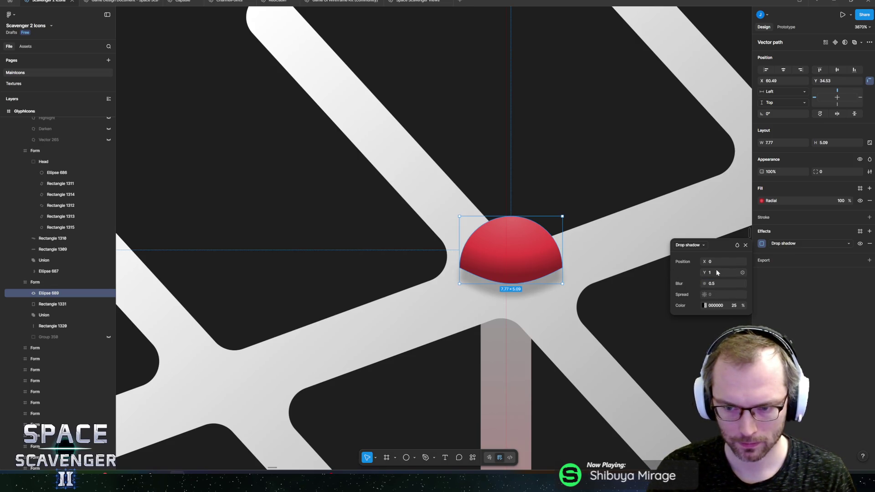
key(Escape)
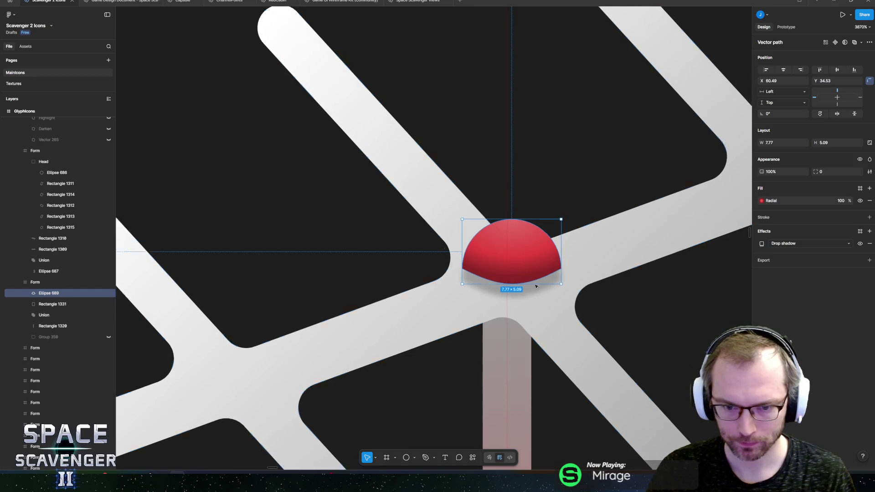
scroll(455, 205, down, 10)
click(455, 205)
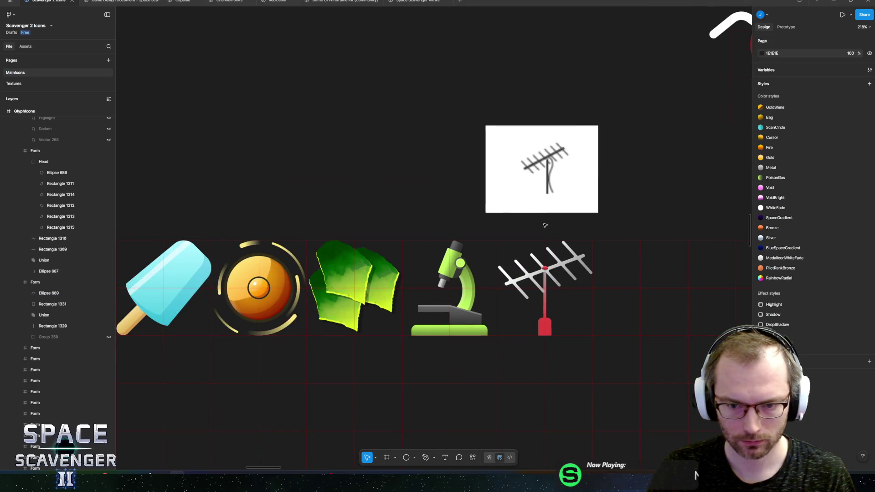
Step: Widen the antenna's red base
scroll(455, 205, down, 5)
drag(408, 164, 415, 170)
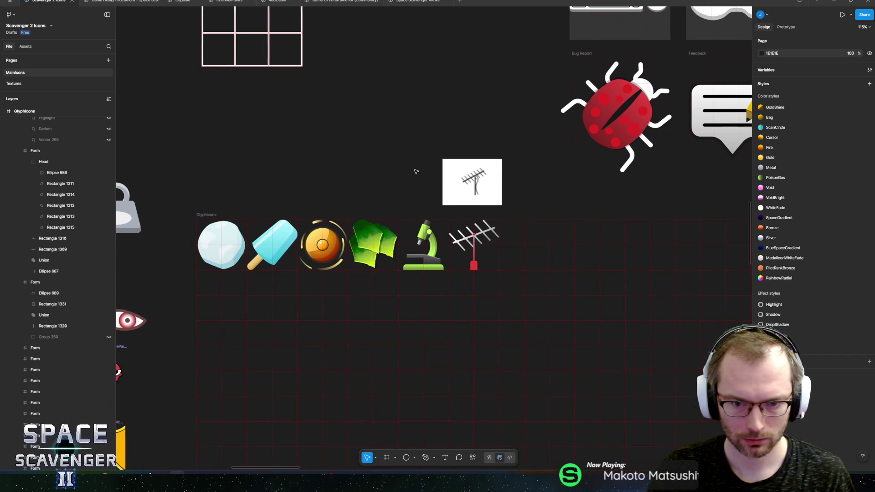
scroll(476, 251, up, 5)
click(463, 303)
scroll(463, 258, up, 4)
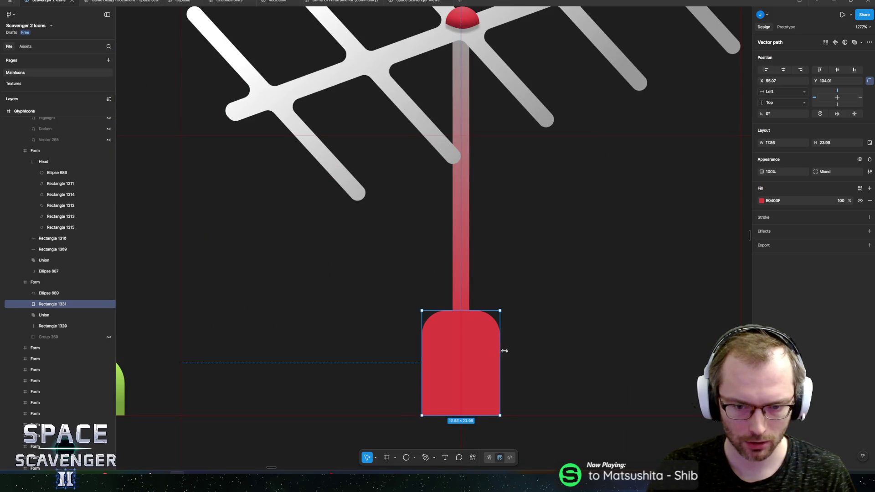
mouse_move(504, 351)
mouse_down()
mouse_move(537, 358)
mouse_move(528, 360)
mouse_up()
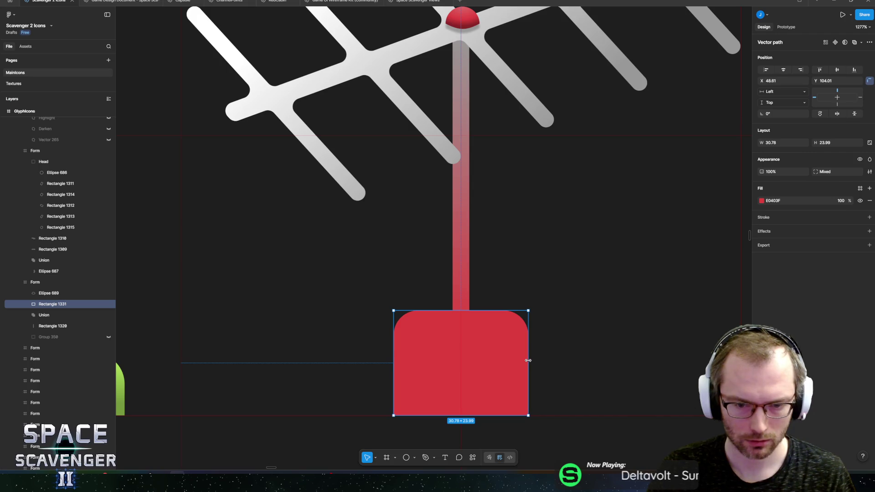
Step: Copy the dome's radial gradient fill onto the red base
key(shift+Tab)
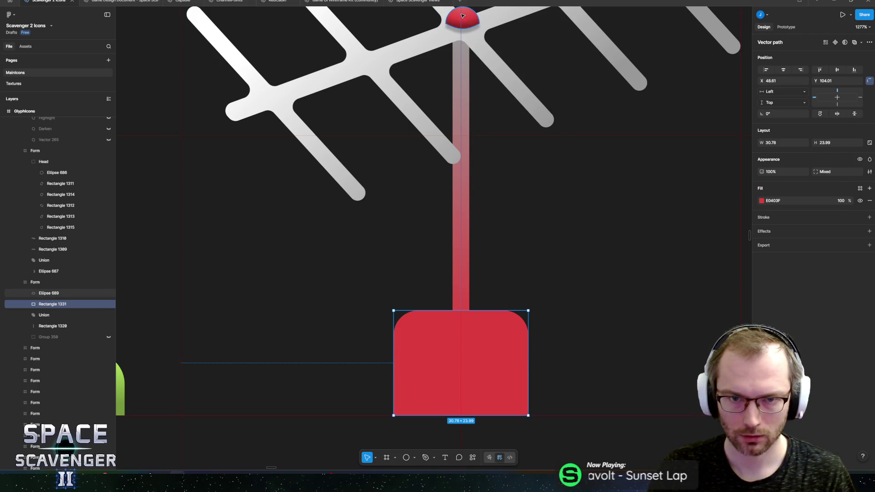
click(756, 201)
key(ctrl+c)
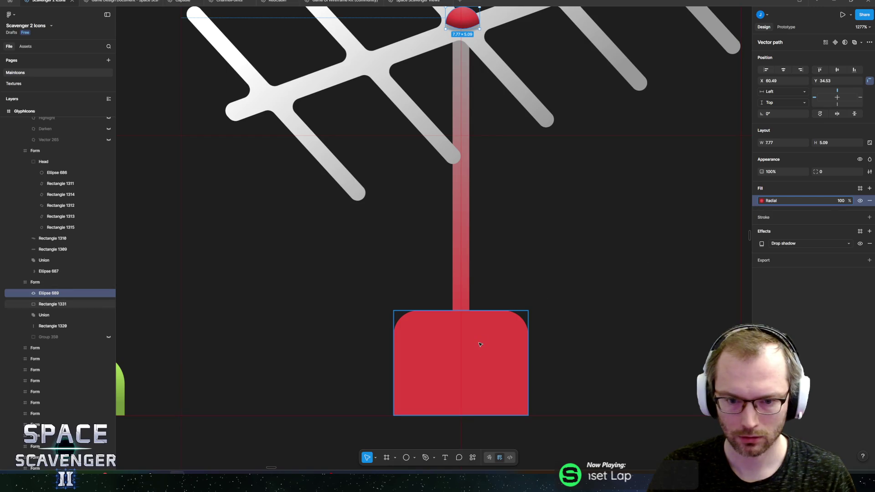
click(479, 344)
key(ctrl+v)
scroll(613, 260, down, 10)
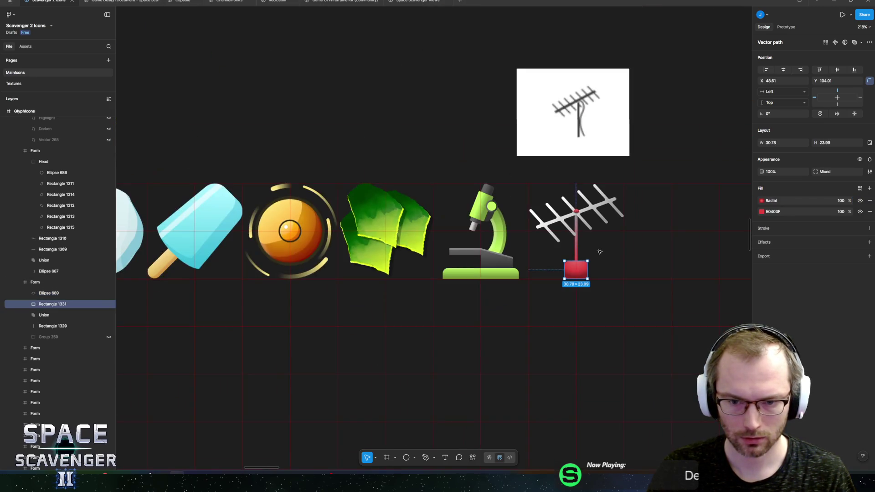
click(473, 126)
Step: Export the GlyphIcons frame as GlyphIcons.png
scroll(472, 126, down, 5)
drag(457, 100, 463, 105)
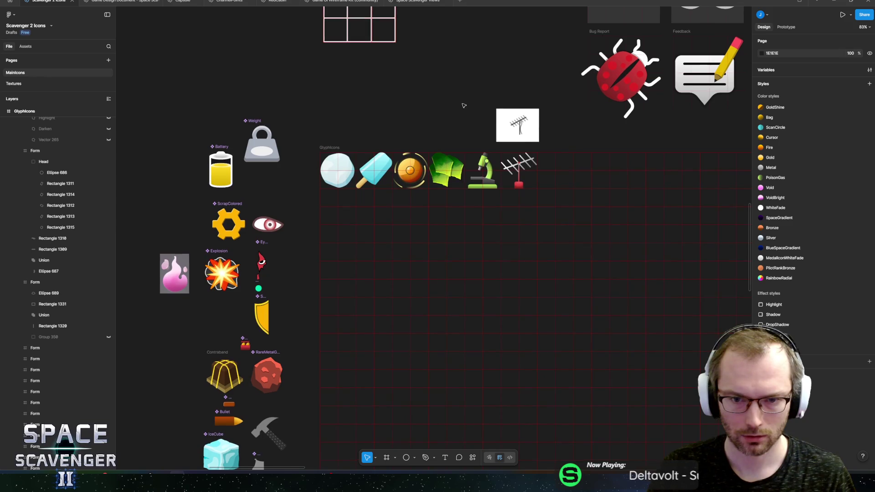
click(336, 147)
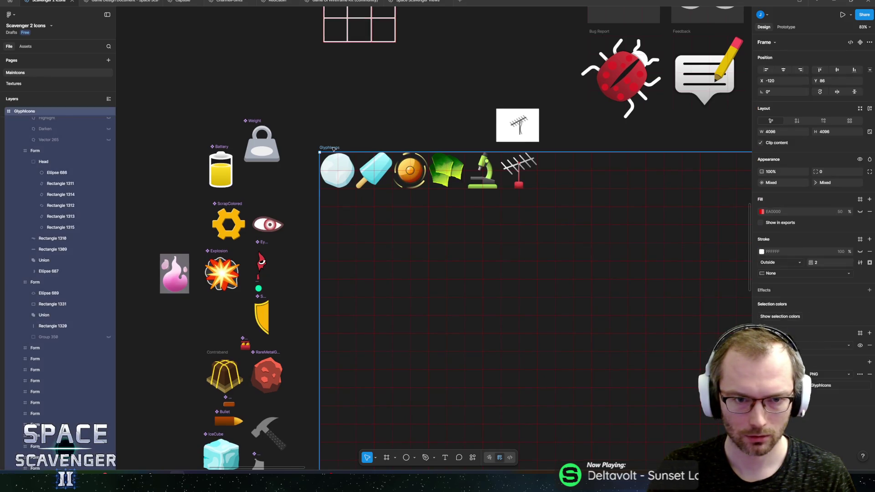
click(823, 387)
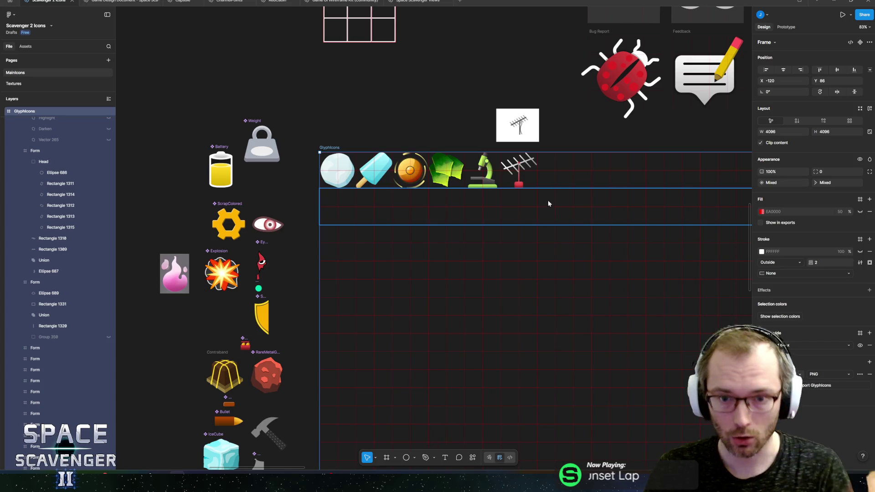
key(Escape)
scroll(513, 160, up, 6)
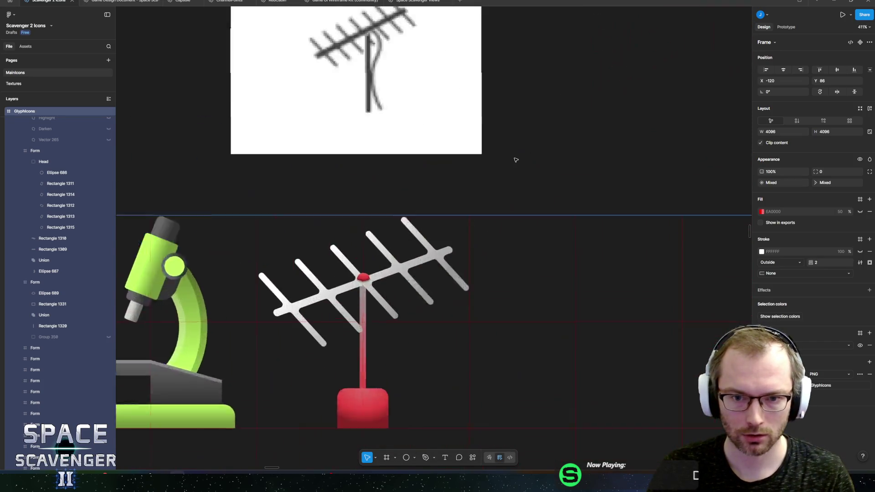
click(412, 278)
scroll(413, 278, left, 5)
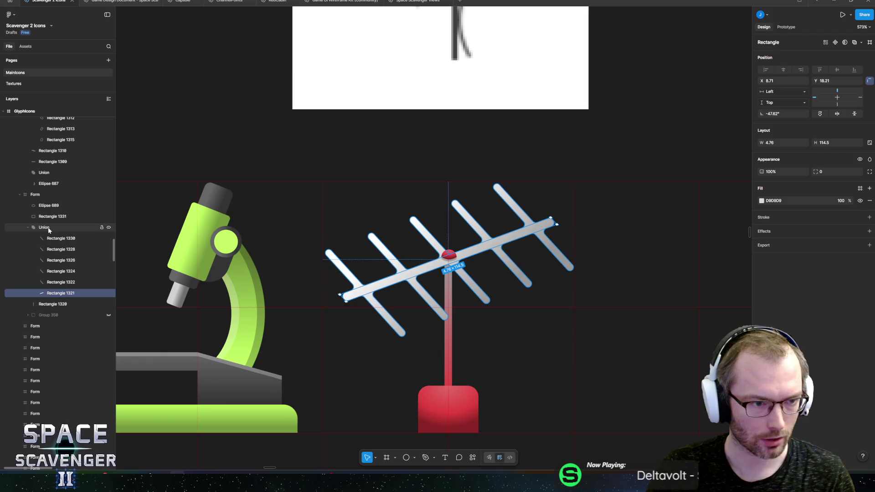
click(469, 264)
mouse_move(469, 264)
mouse_down()
mouse_move(474, 337)
mouse_move(484, 300)
mouse_up()
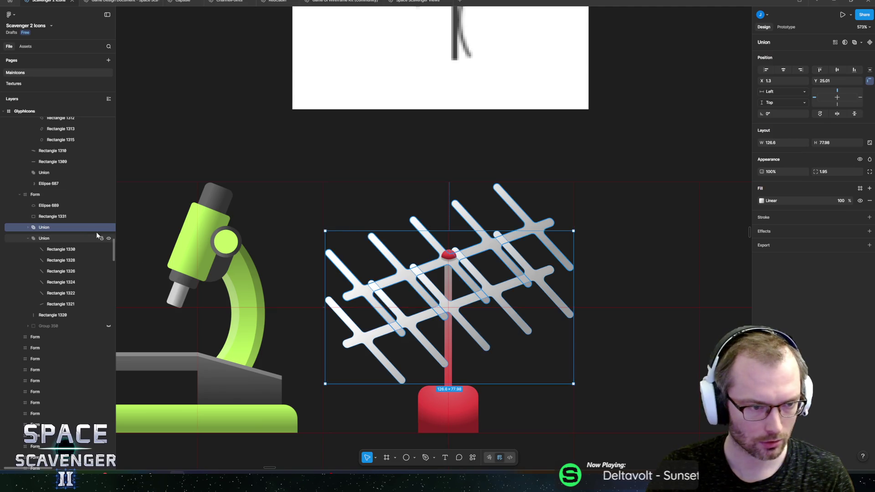
click(28, 238)
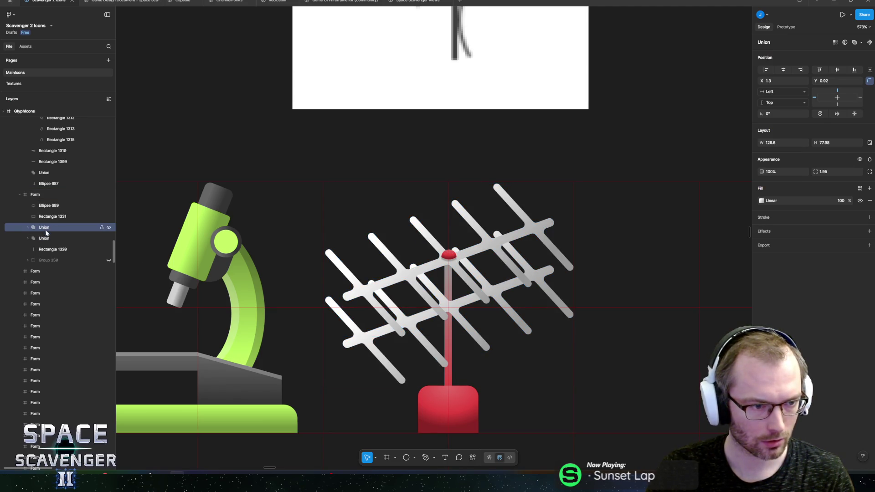
click(46, 234)
click(869, 188)
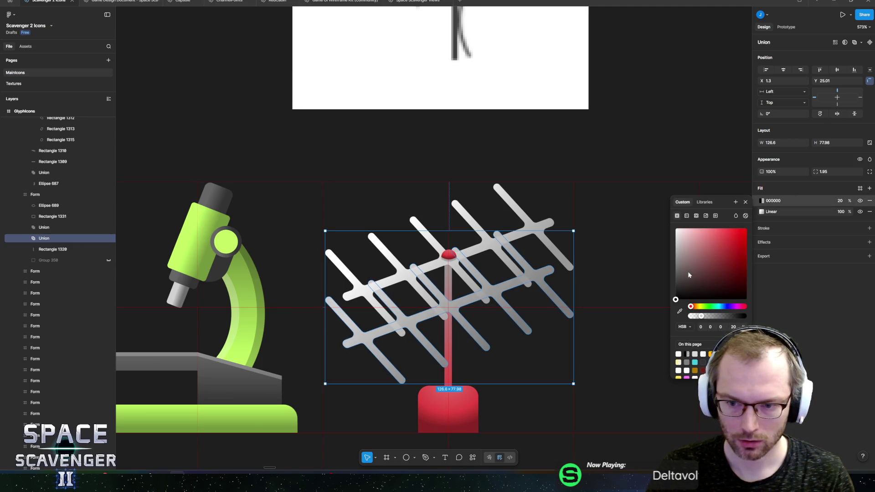
click(842, 201)
text(50)
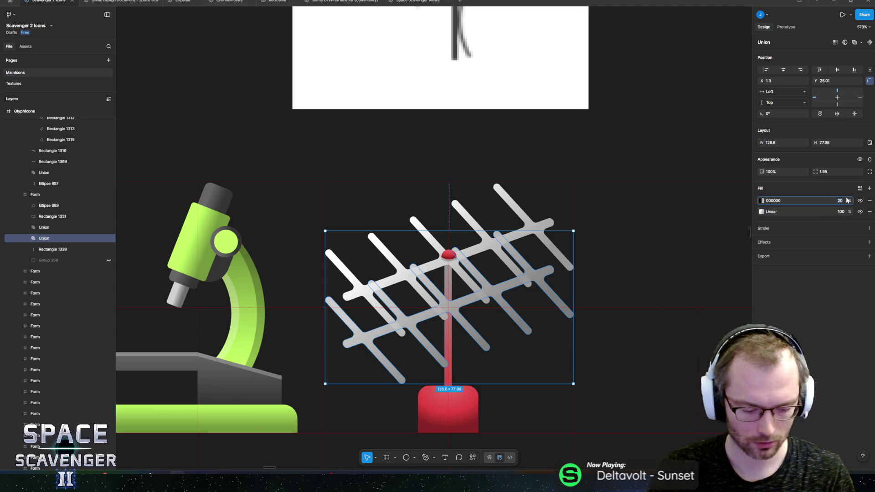
key(Return)
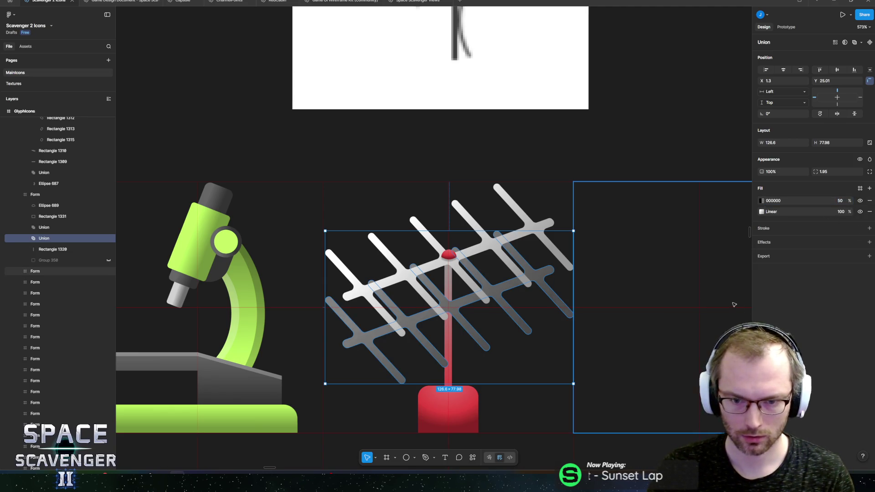
click(638, 142)
scroll(632, 172, down, 5)
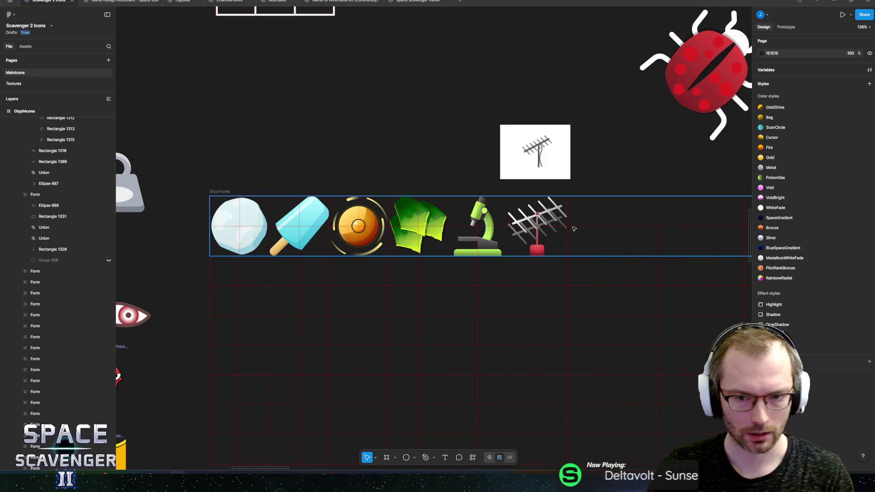
scroll(576, 225, up, 5)
ctrl+click(510, 218)
click(50, 238)
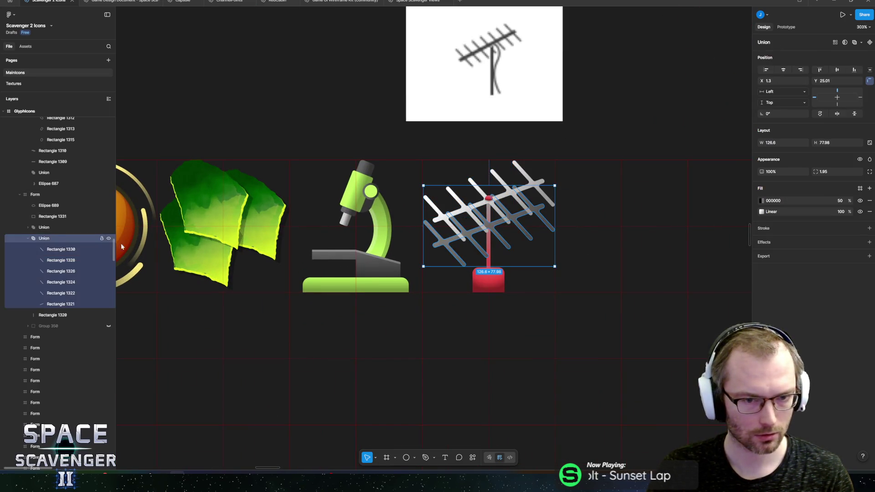
right_click(498, 236)
key(Escape)
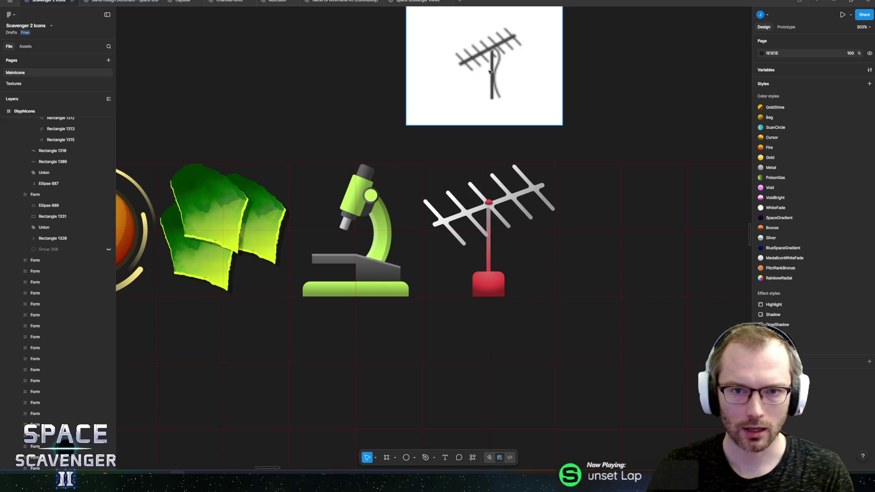
scroll(501, 91, up, 3)
scroll(535, 187, down, 2)
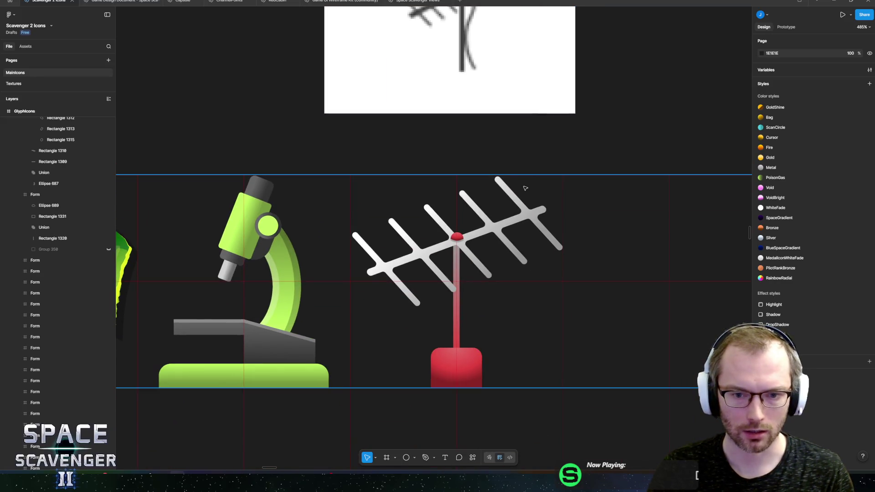
mouse_move(487, 204)
mouse_down()
mouse_move(482, 298)
mouse_move(478, 187)
mouse_move(476, 198)
mouse_up()
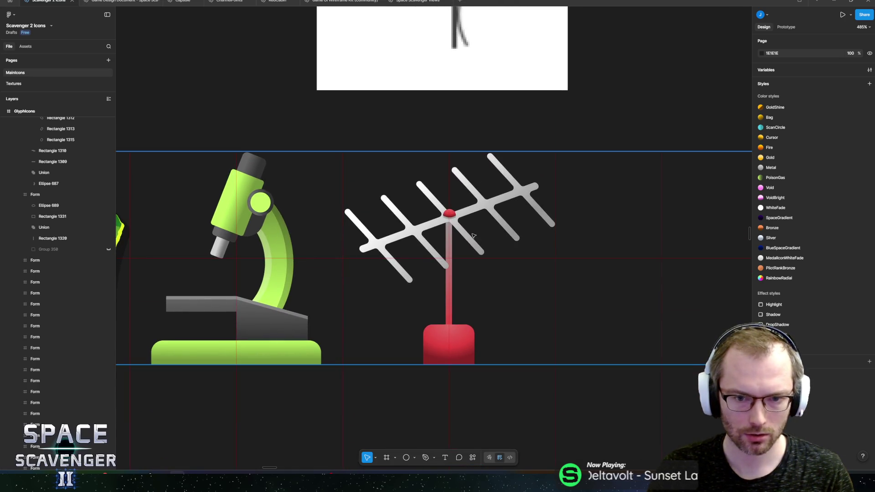
scroll(475, 198, up, 5)
key(p)
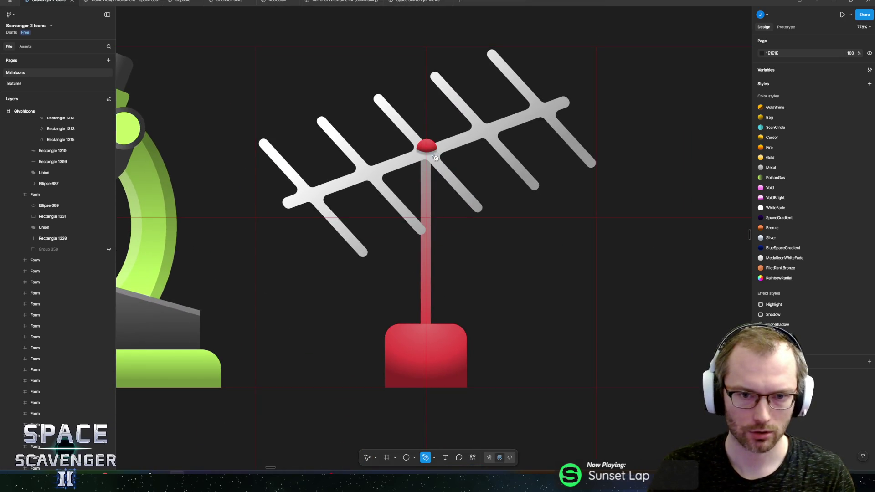
Step: Draw a wavy cable path from the antenna hub down to the base with stroke weight 4.5
click(433, 155)
drag(449, 262, 419, 328)
drag(466, 371, 462, 433)
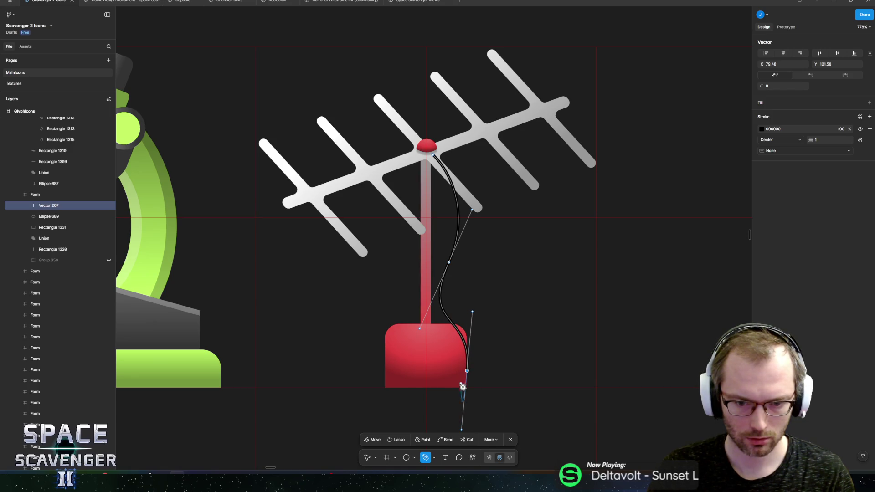
key(Return)
key(Return)
mouse_move(467, 370)
mouse_down()
mouse_move(473, 388)
mouse_move(464, 387)
mouse_up()
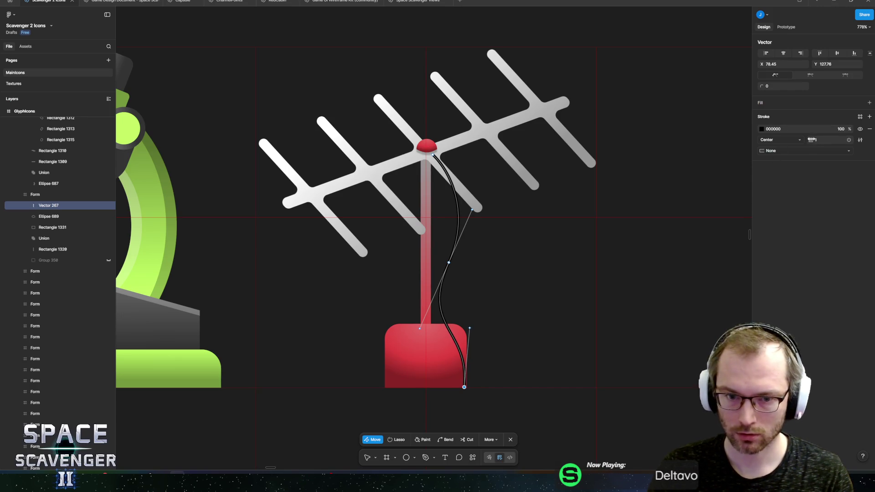
drag(811, 141, 813, 143)
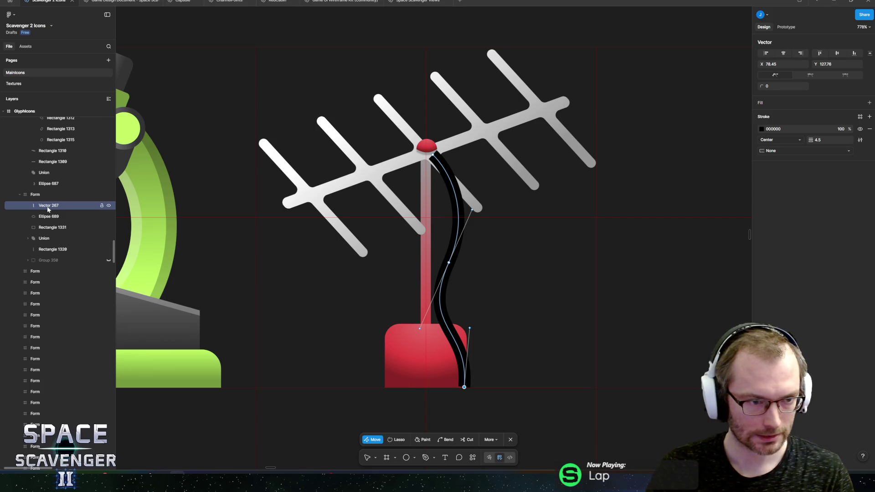
Step: Restack the cable layer under the crossbar, rename it Cable, and shift its stroke toward yellow
mouse_move(48, 209)
mouse_down()
mouse_move(48, 258)
mouse_move(49, 248)
mouse_up()
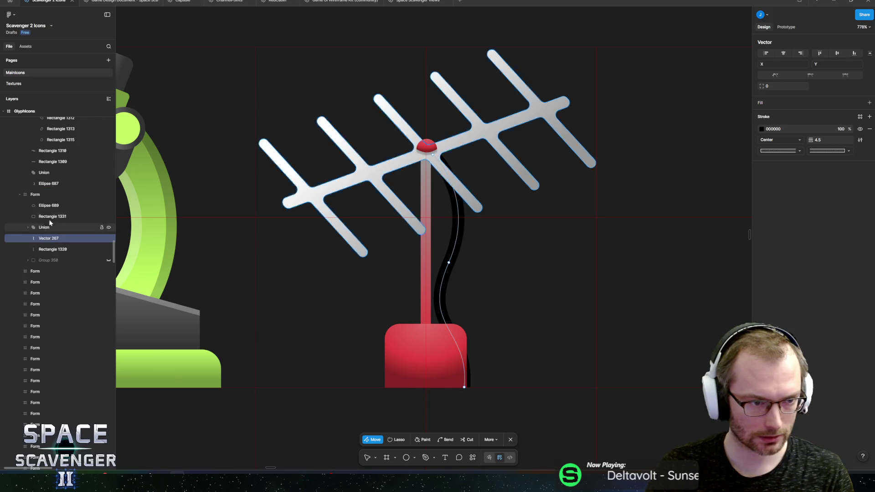
click(50, 217)
drag(49, 217, 47, 255)
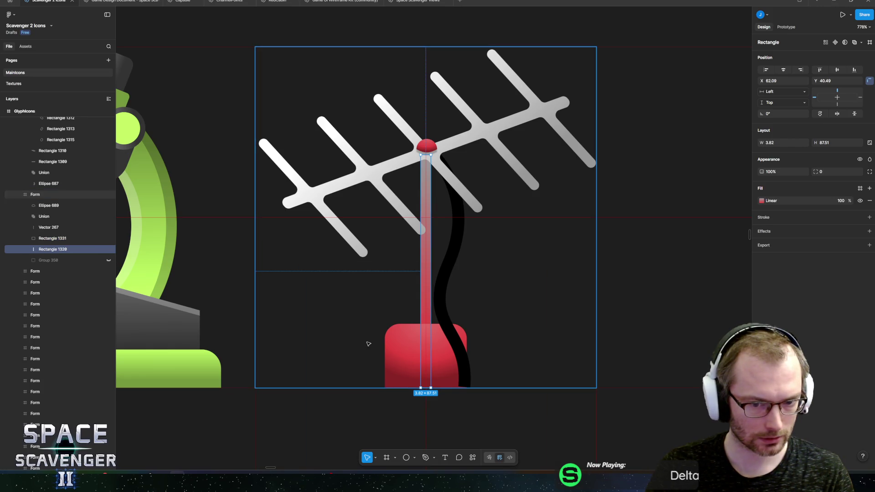
click(65, 228)
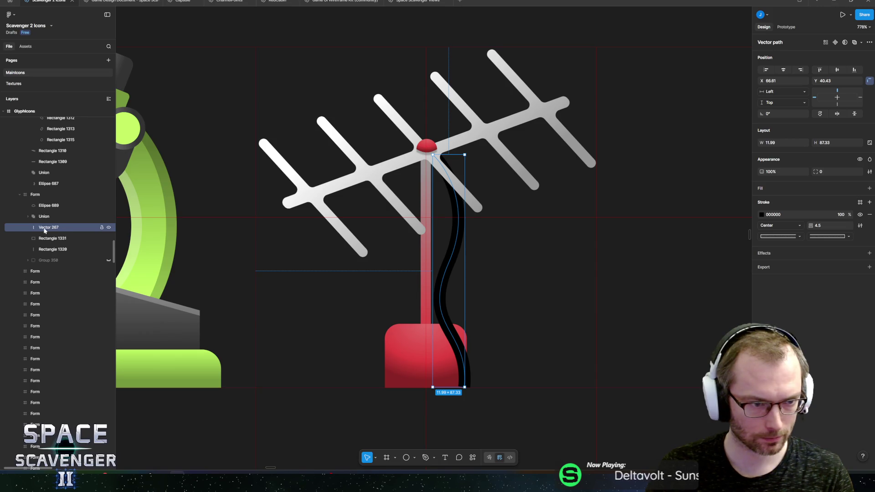
double_click(45, 227)
text(Cable)
key(Return)
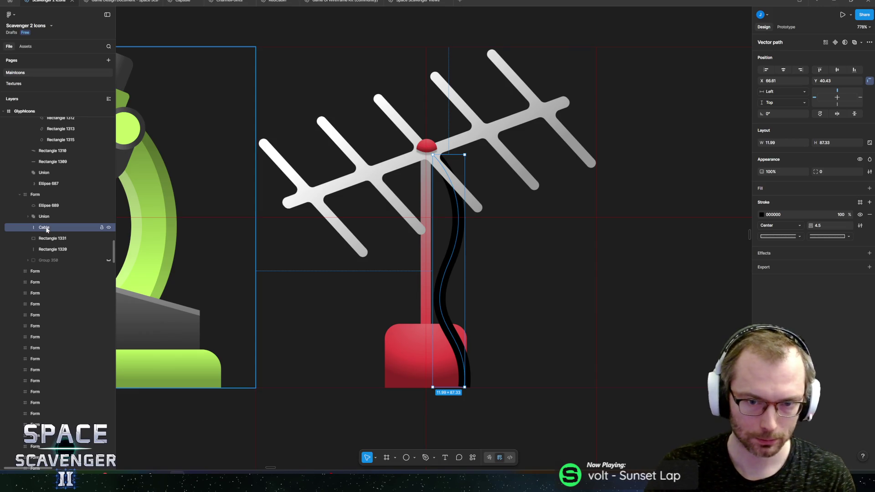
click(761, 215)
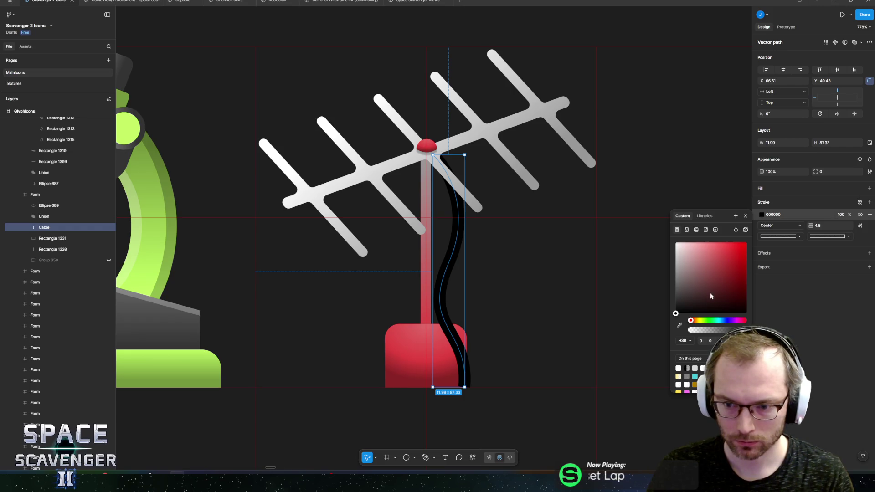
drag(701, 321, 699, 323)
Step: Make the cable stroke bright yellow and thin it to 3.5
click(694, 384)
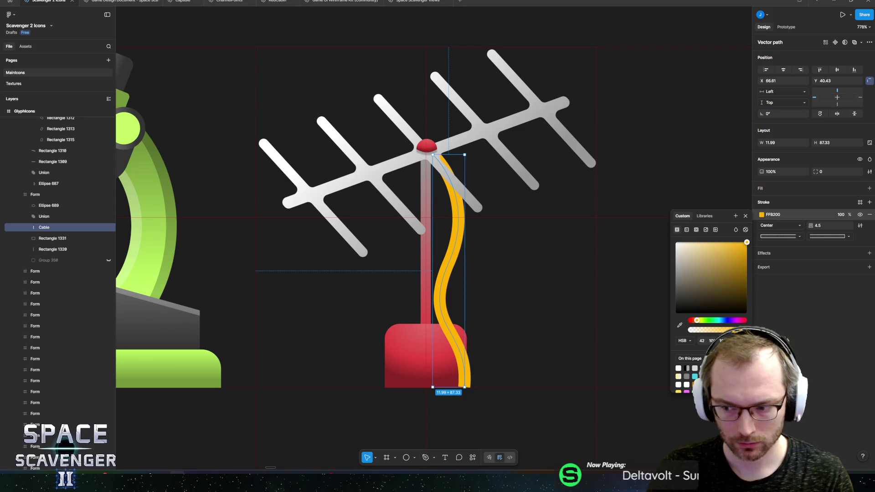
click(703, 376)
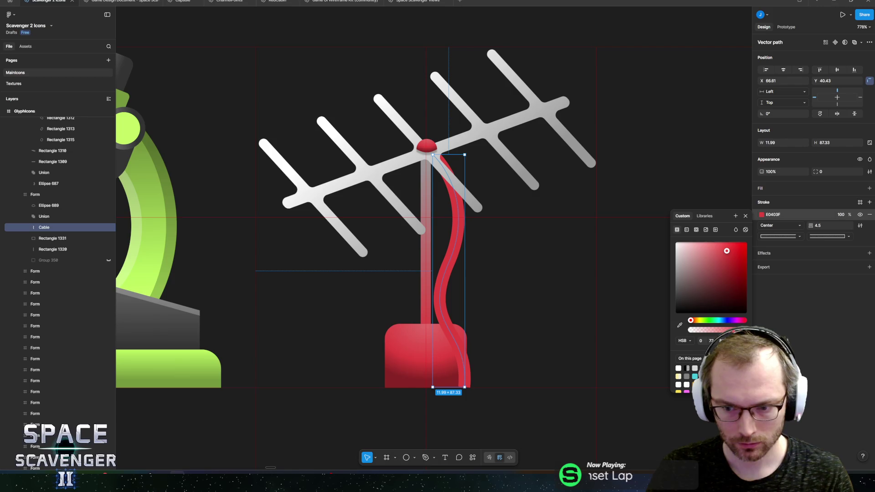
click(702, 385)
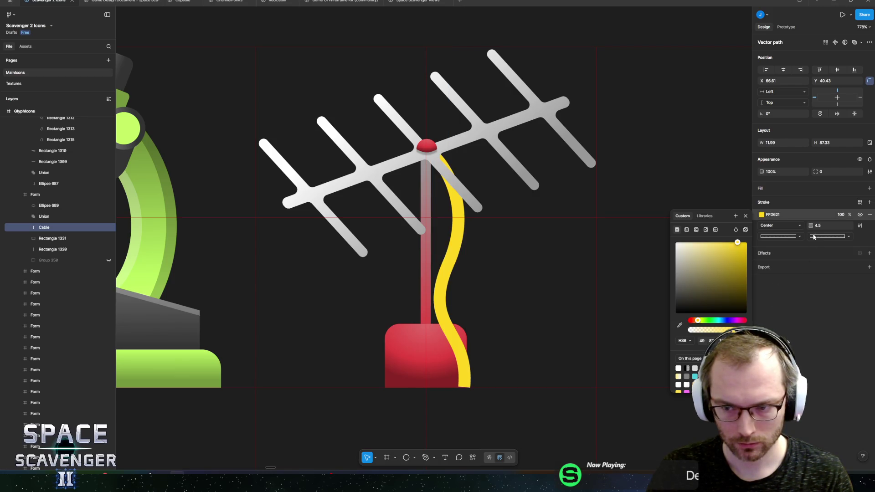
mouse_move(810, 225)
mouse_down()
mouse_move(803, 225)
mouse_move(811, 226)
mouse_up()
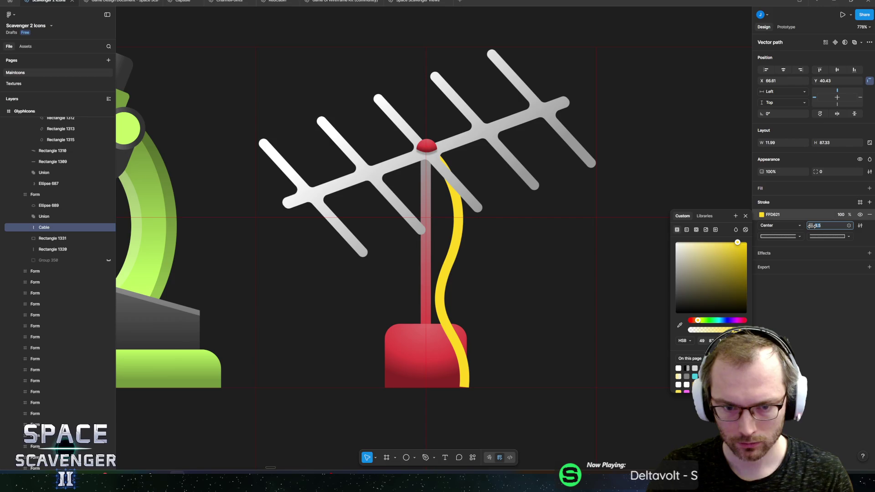
key(Escape)
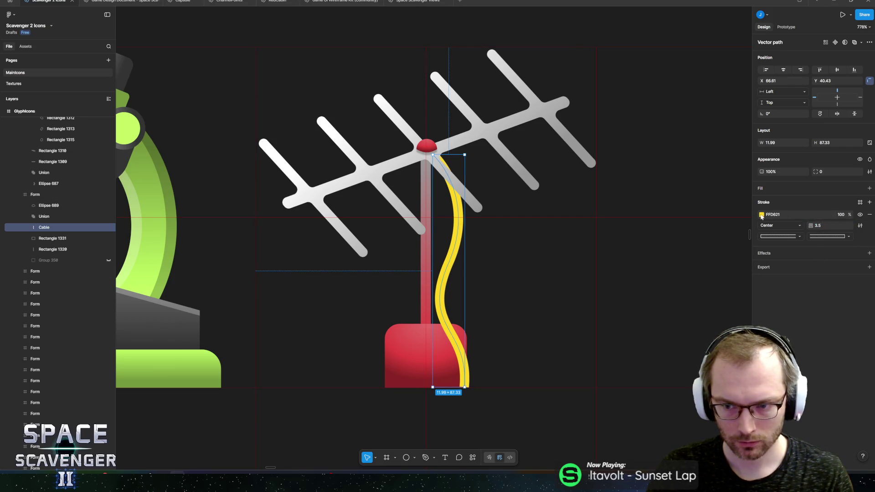
Step: Turn the cable stroke into a gradient and set its 100% stop to FFD621
click(761, 216)
click(688, 231)
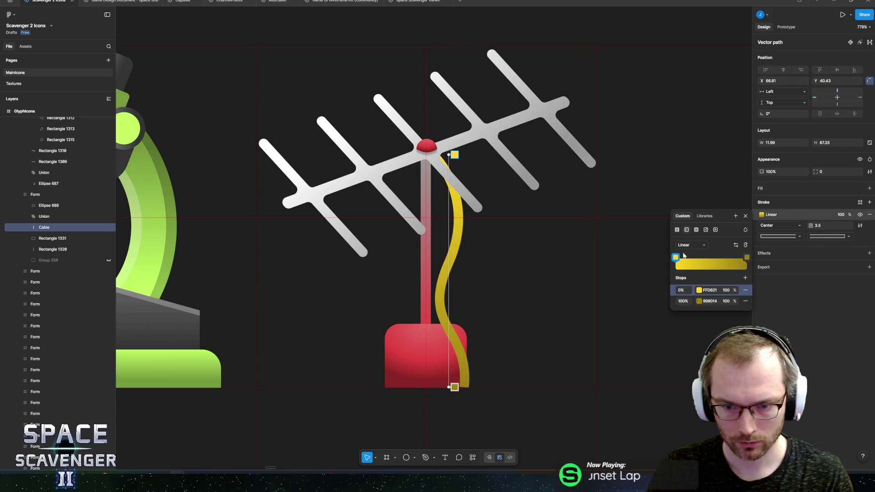
click(709, 301)
text(FFD621)
key(Return)
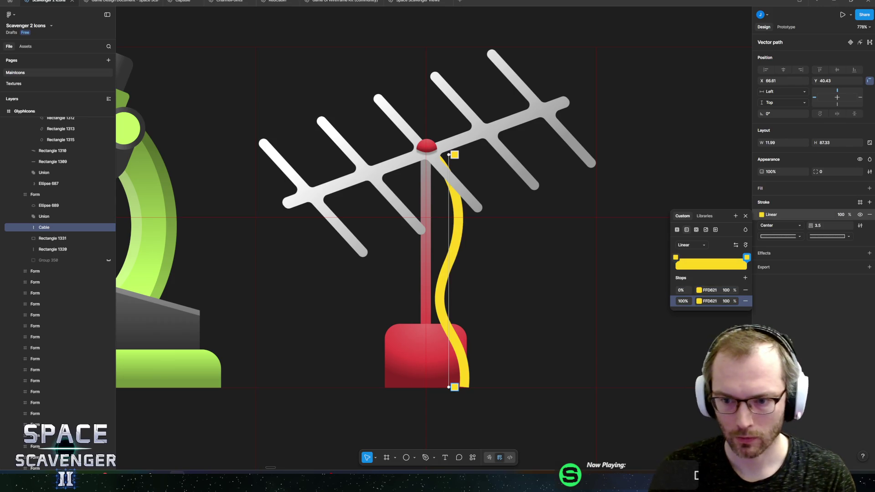
click(699, 290)
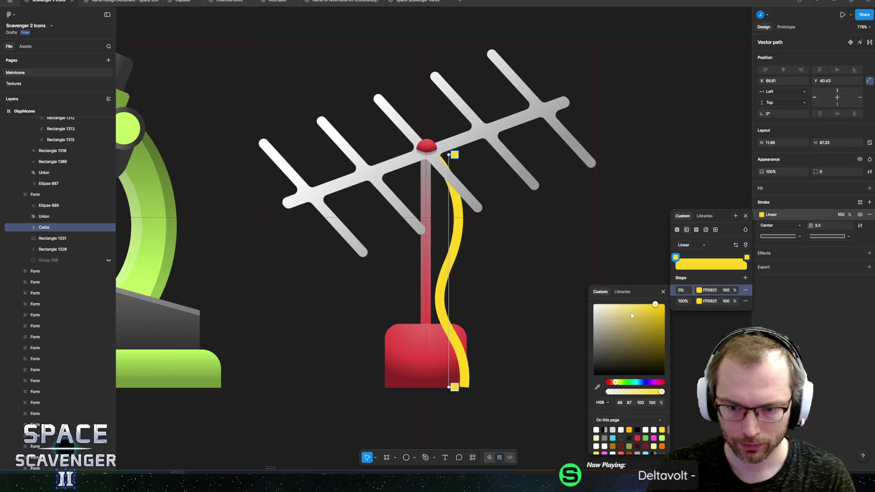
Step: Deselect the cable and select the antenna icon group in the GlyphIcons frame
click(590, 238)
scroll(590, 238, down, 10)
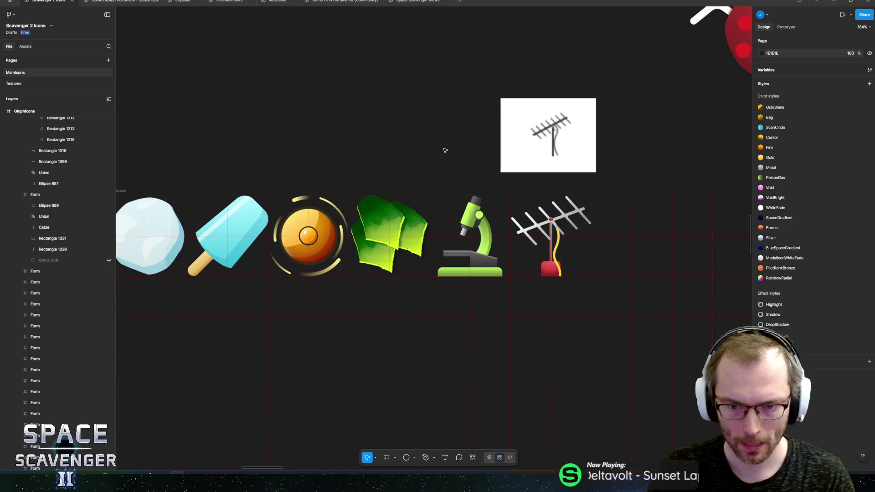
scroll(588, 193, down, 5)
drag(611, 164, 528, 179)
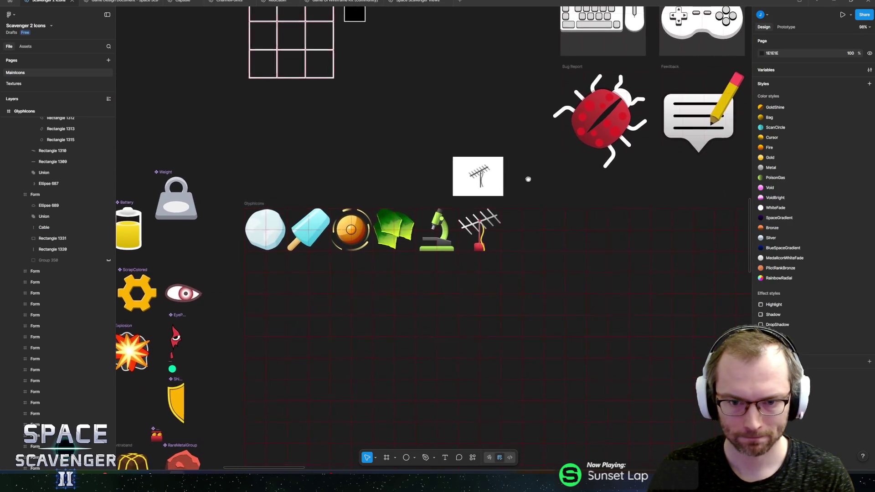
scroll(486, 219, up, 10)
click(476, 277)
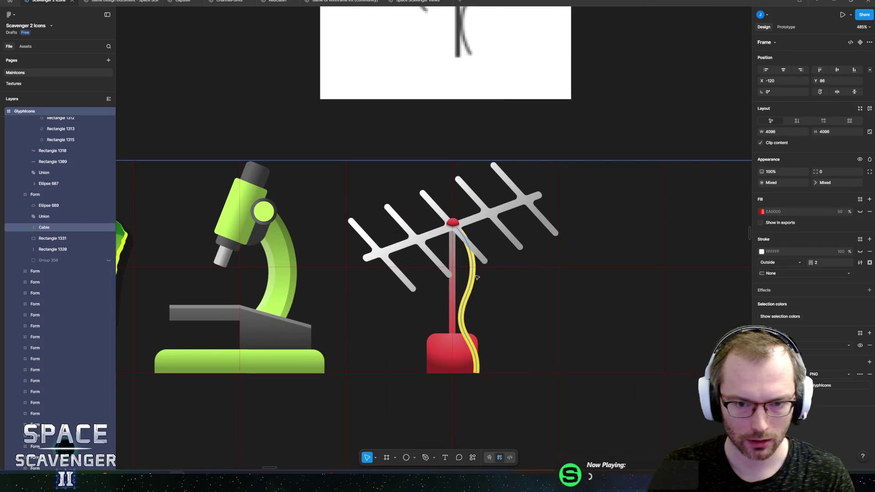
click(476, 277)
scroll(501, 255, left, 3)
Step: Drag the Cable path's bottom endpoint right so it hangs beside the red base
double_click(549, 325)
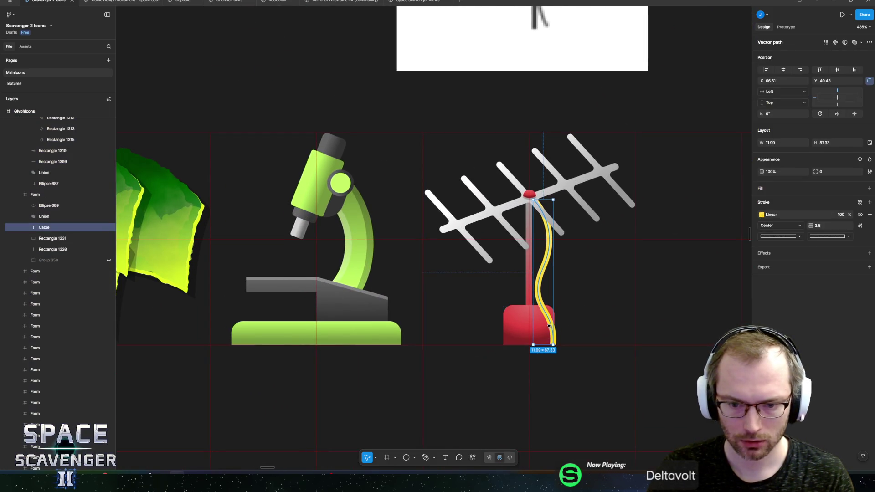
double_click(548, 326)
drag(552, 344, 563, 347)
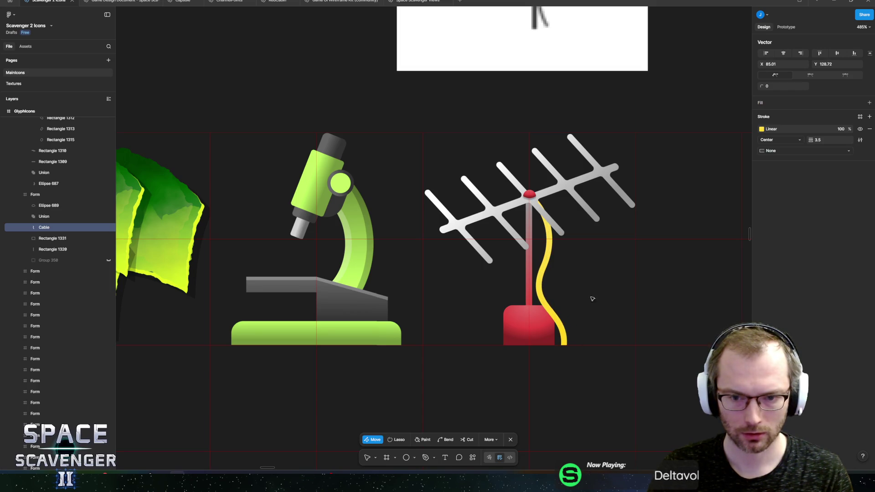
drag(592, 298, 551, 304)
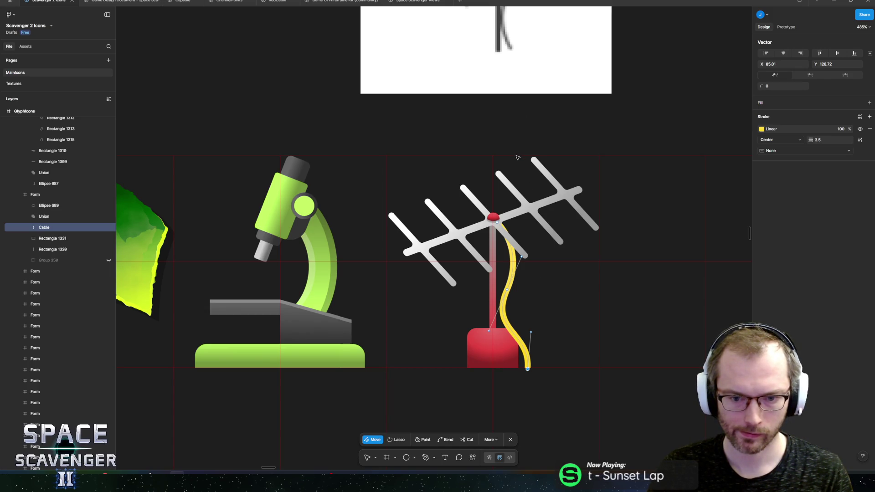
key(ctrl)
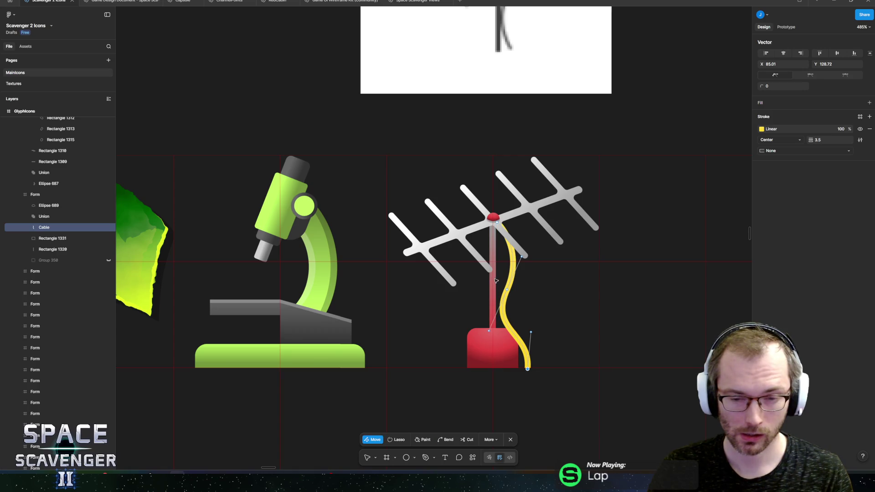
click(492, 273)
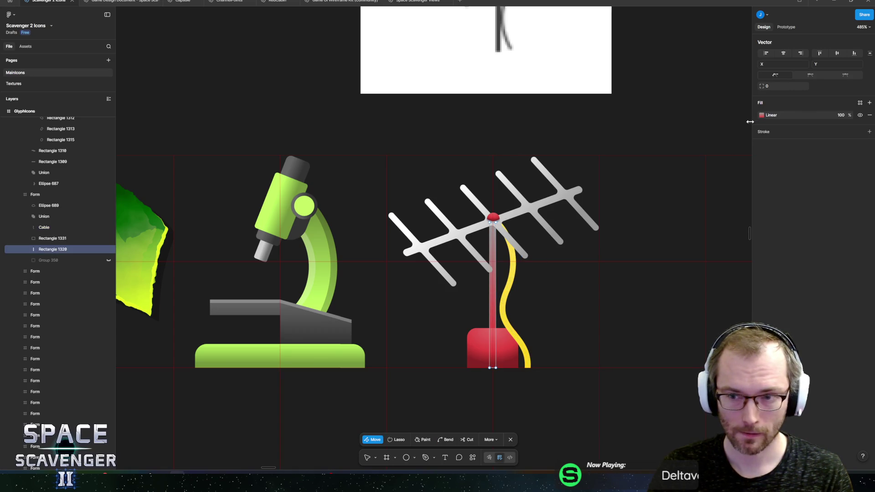
Step: Set the pole gradient's 100% stop to grey 999999, then darken it
click(761, 70)
click(706, 202)
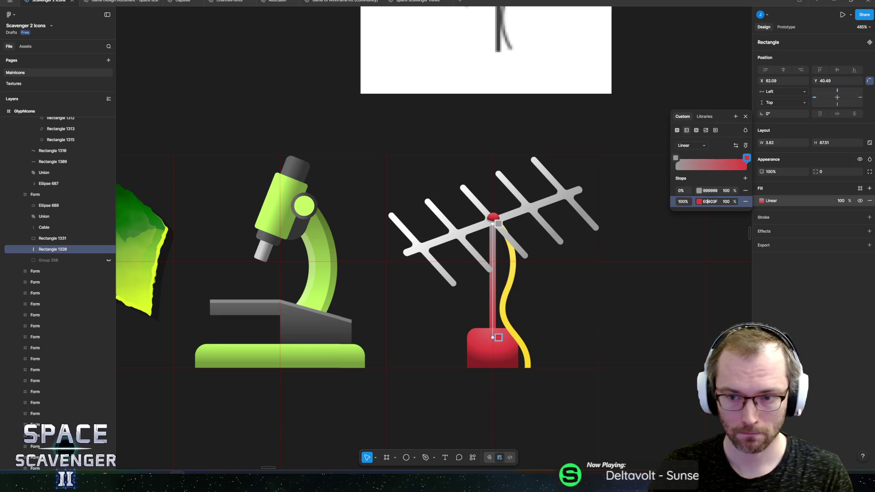
text(999999)
key(Return)
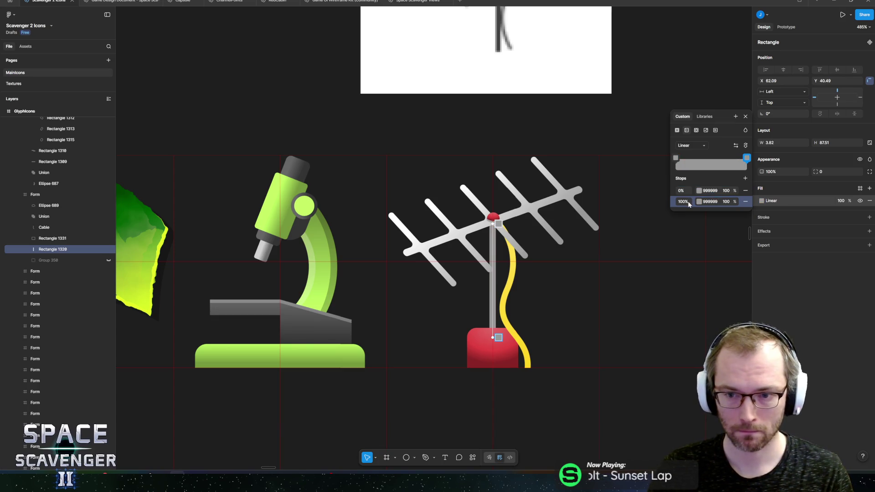
click(699, 203)
drag(585, 258, 590, 275)
click(792, 306)
key(Return)
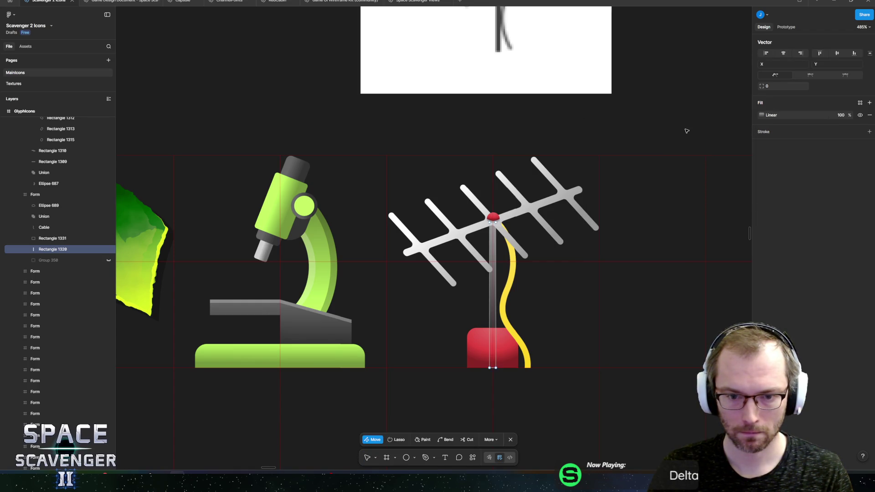
scroll(683, 123, down, 5)
key(Escape)
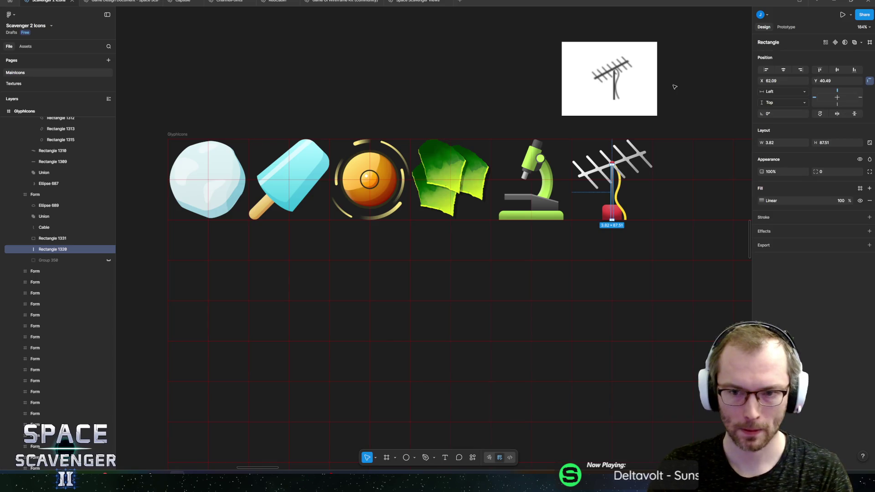
click(679, 102)
drag(691, 100, 651, 123)
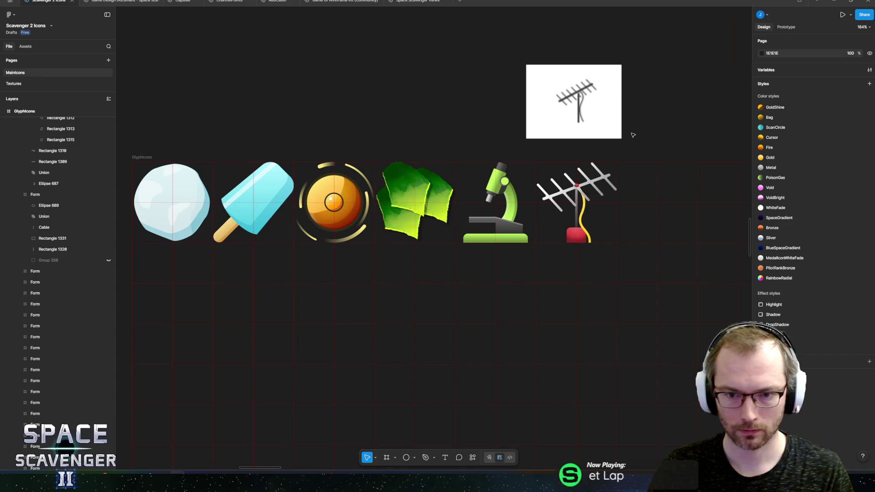
Step: Undo the pole's colour change, then set the 0% gradient stop to brightness 40 (666666)
key(ctrl+z)
key(ctrl+z)
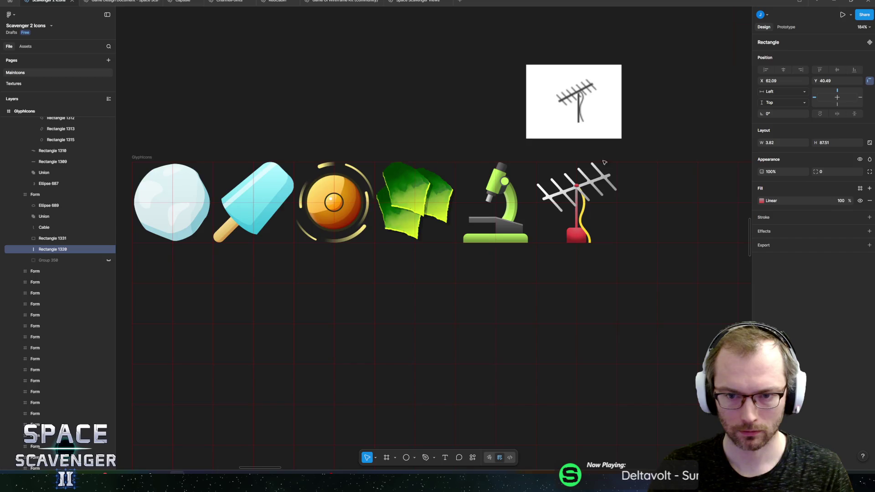
scroll(592, 175, up, 5)
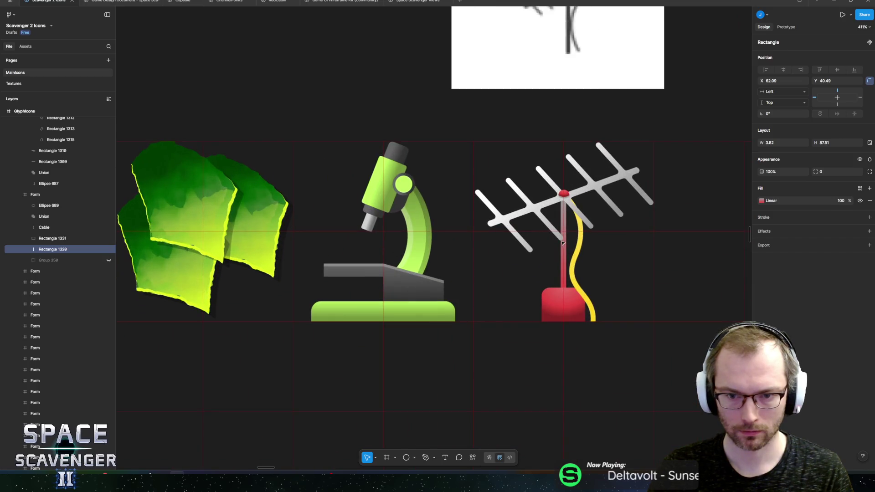
click(761, 201)
click(699, 276)
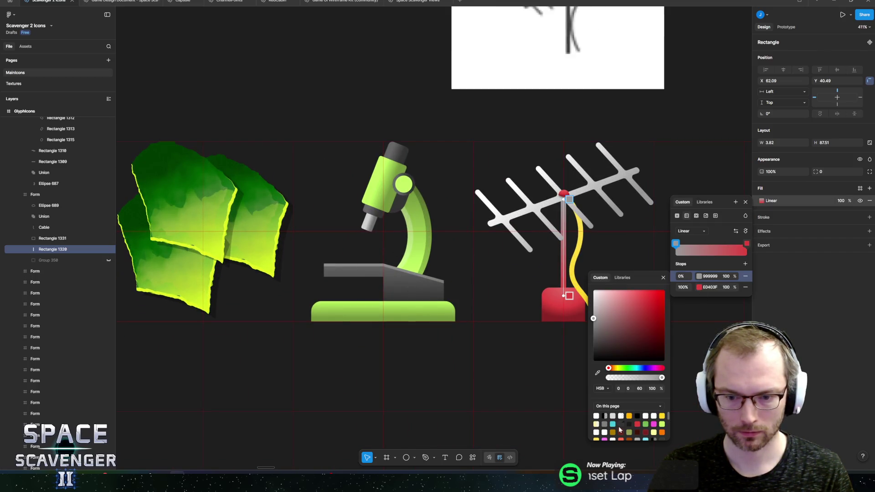
drag(593, 318, 593, 325)
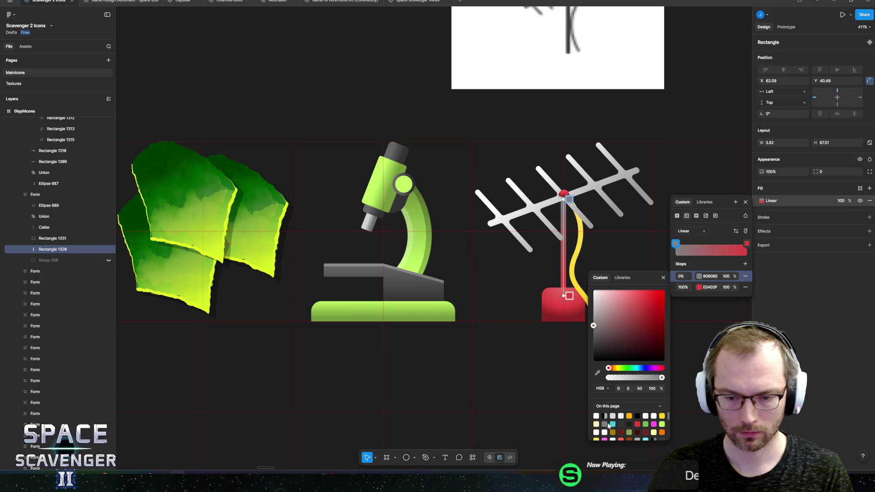
click(621, 421)
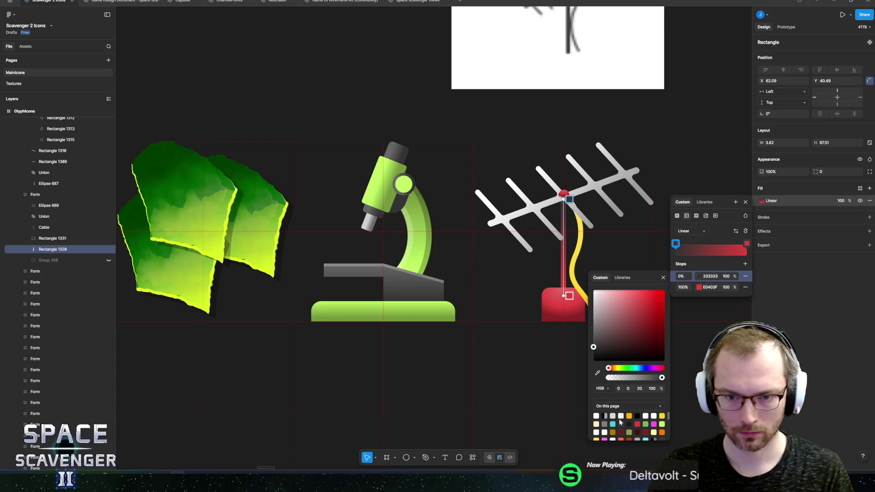
click(605, 424)
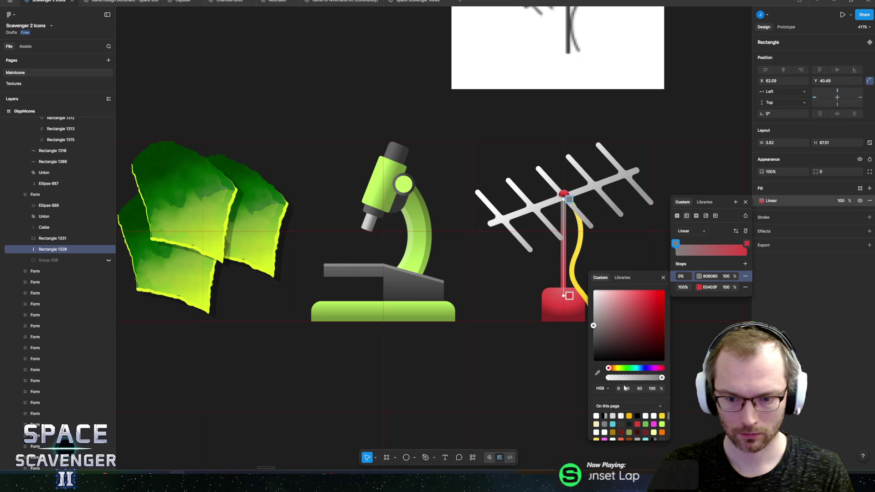
click(639, 388)
text(40)
key(Return)
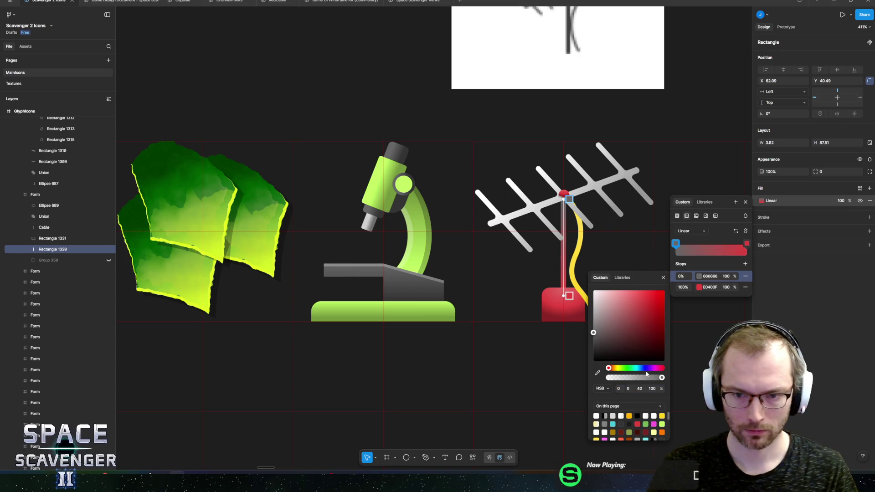
key(Escape)
click(699, 89)
scroll(693, 86, down, 5)
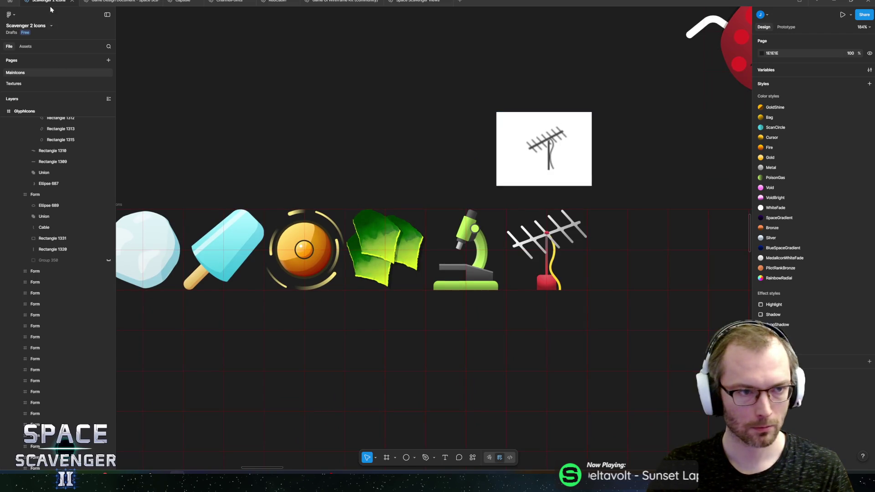
Step: Re-export the GlyphIcons frame, overwriting GlyphIcons.png, and switch to the Unity editor
scroll(169, 209, left, 5)
click(349, 188)
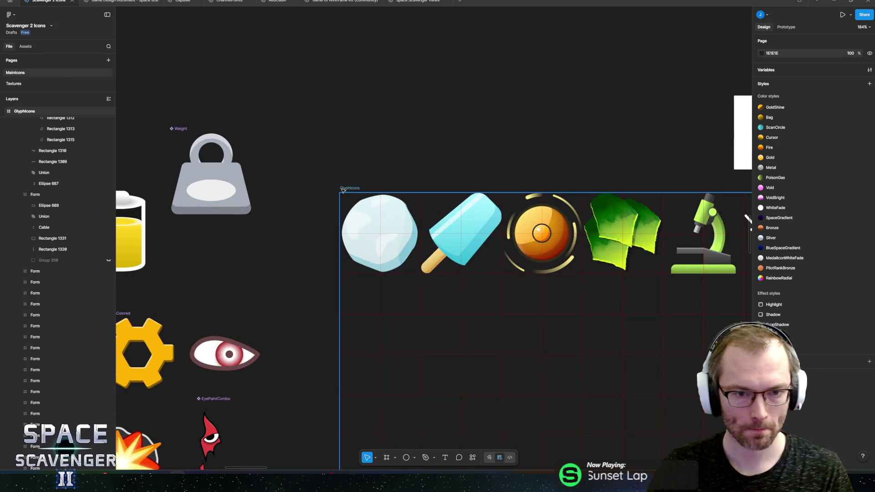
scroll(415, 181, right, 5)
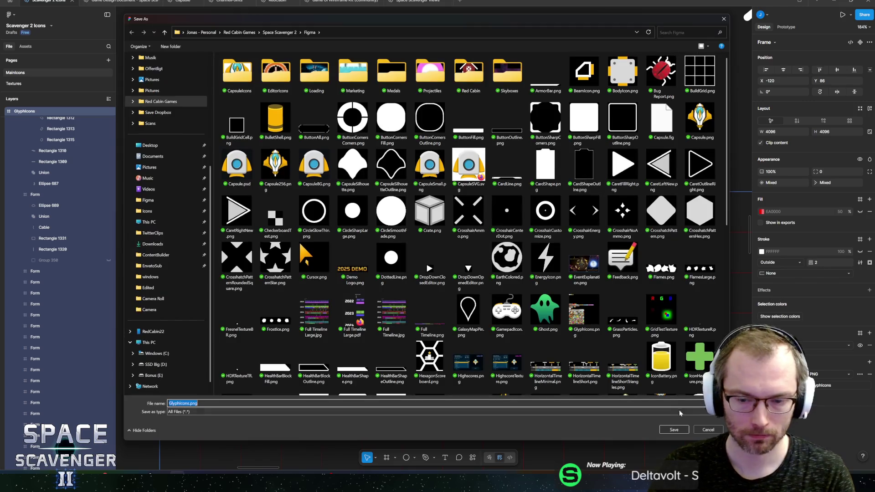
key(Return)
click(454, 236)
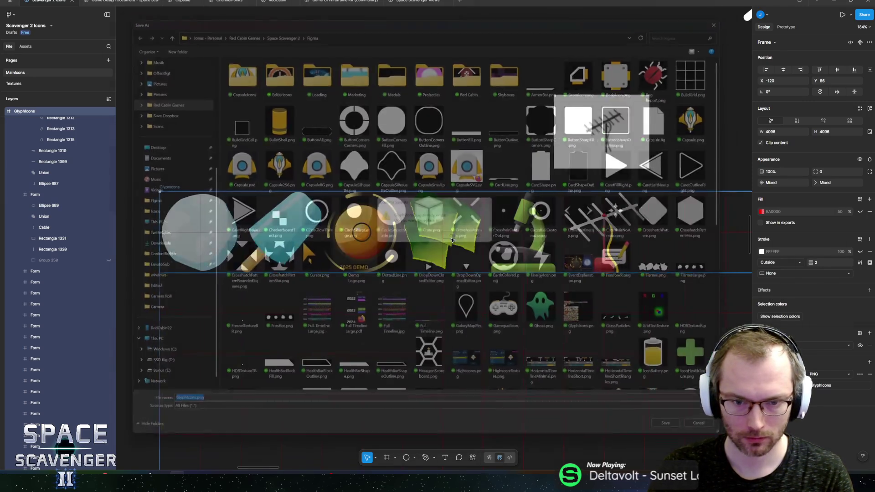
key(alt+Tab)
key(alt+Tab)
key(alt+Tab)
key(alt+Tab)
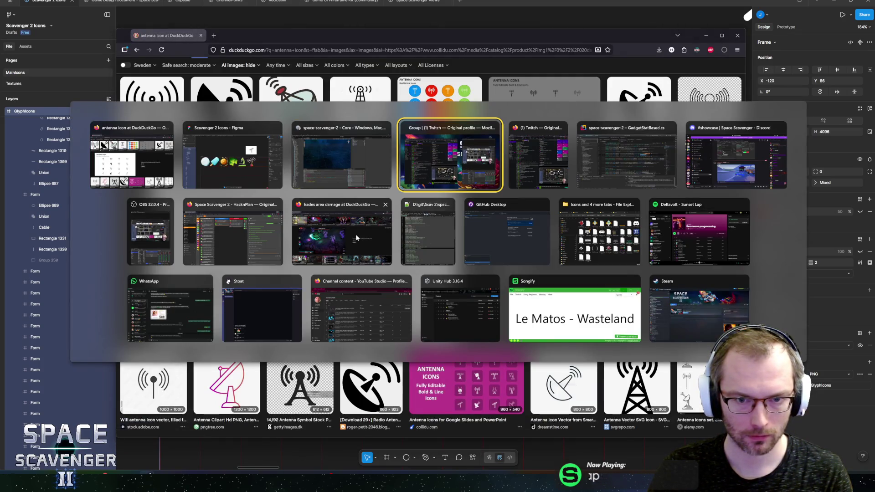
key(alt+Tab)
Step: Open the Antenna prefab, then open the GlyphIcons texture in the Sprite Editor
click(362, 170)
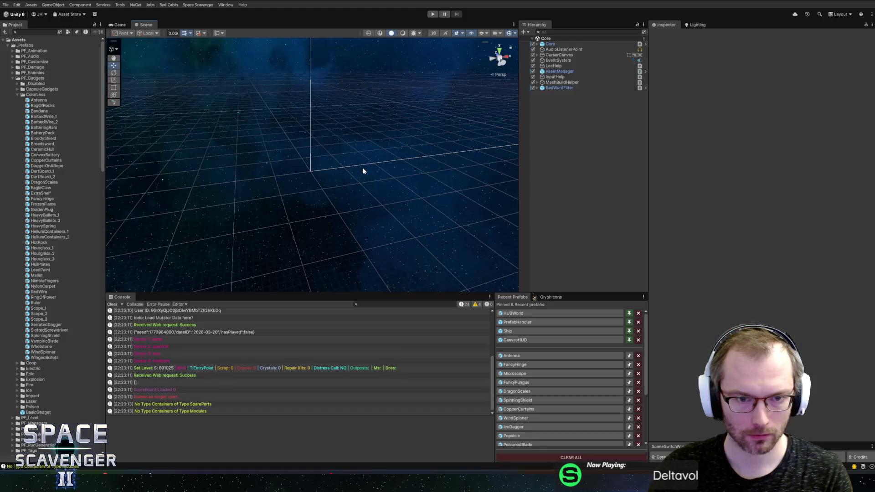
click(518, 359)
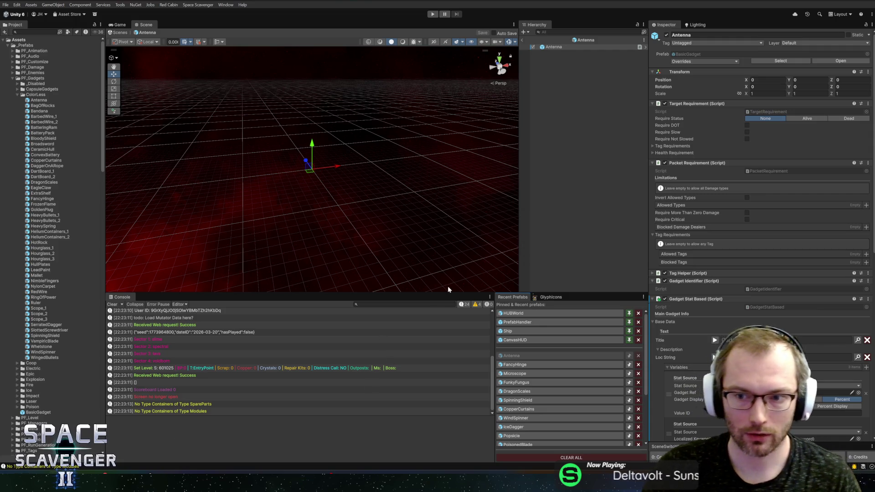
click(549, 297)
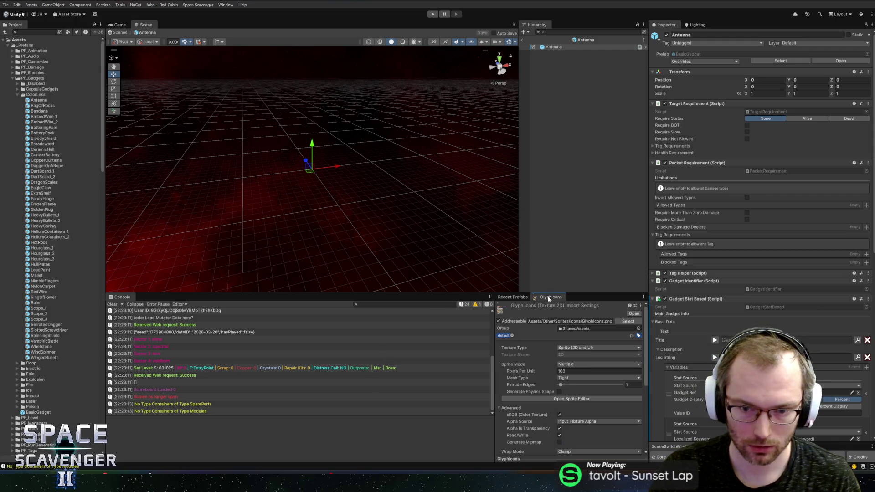
click(573, 399)
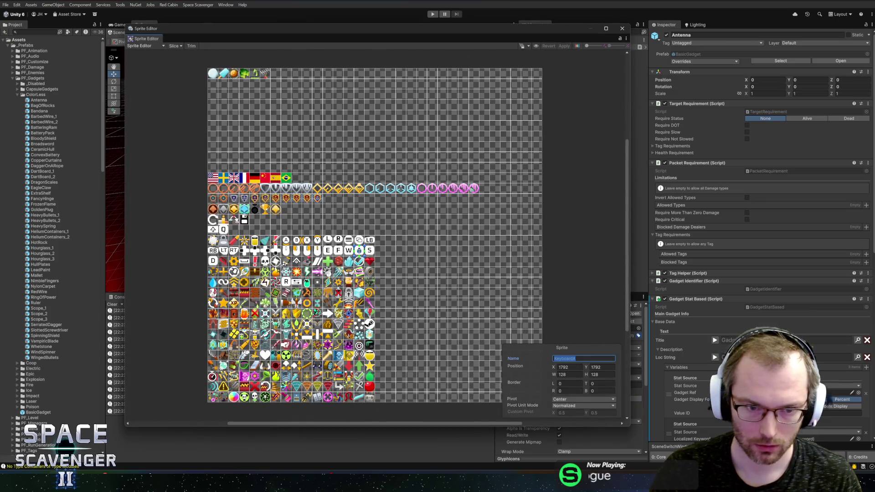
Step: Rename sprite GlyphIcons_5 to GadgetAntenna and run Space Scavenger > Generate Glyph Enum
click(266, 75)
click(579, 357)
text(GadgetAn)
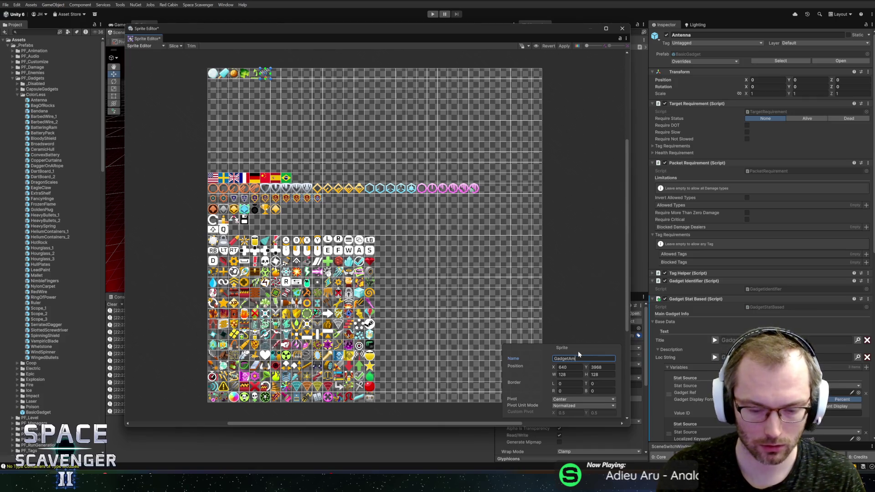
text(tenna)
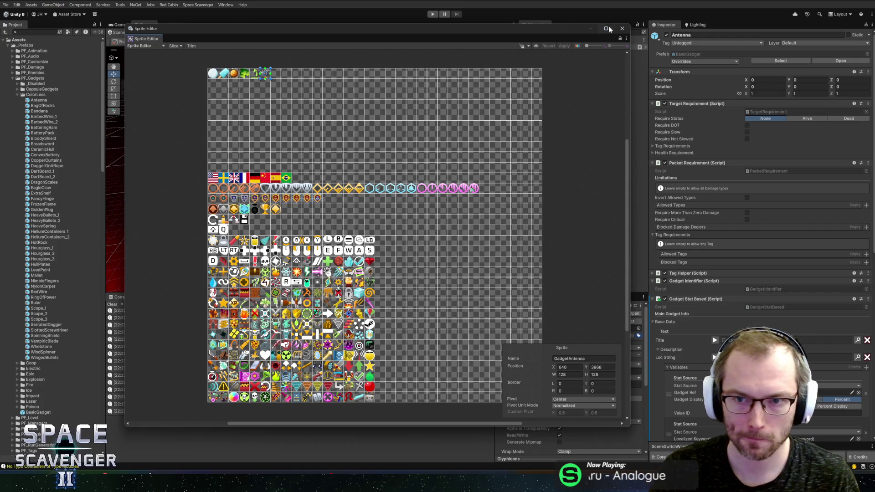
click(622, 29)
scroll(613, 379, down, 5)
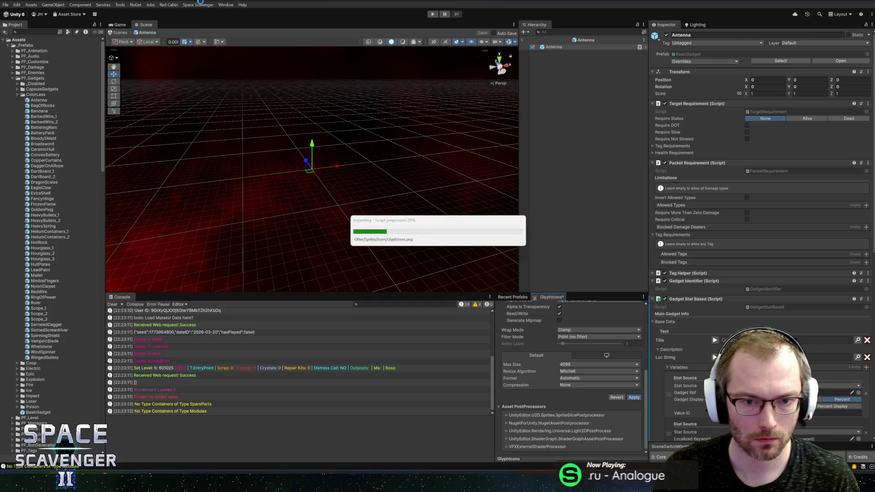
click(203, 5)
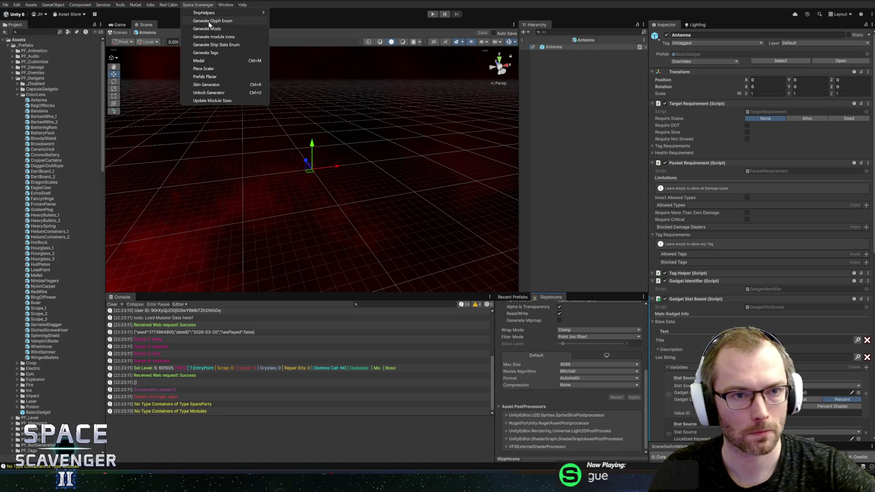
click(208, 21)
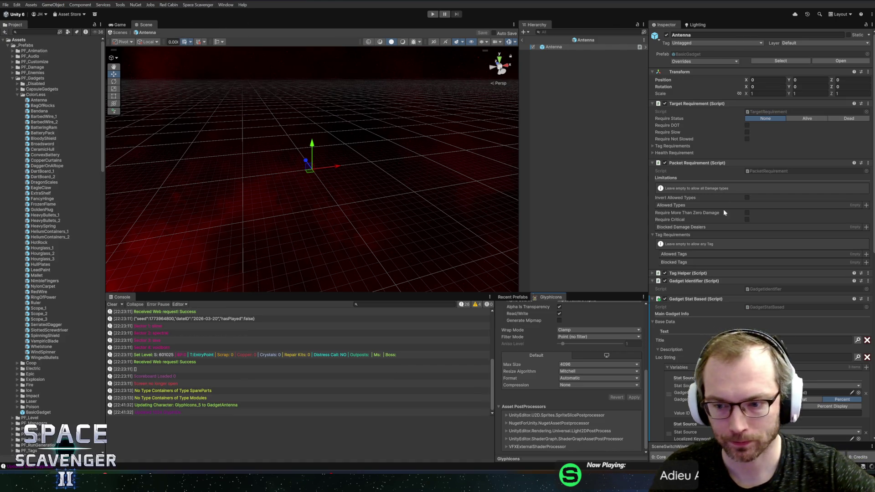
Step: Assign the GadgetAntenna sprite as the Antenna prefab's Icon
scroll(719, 212, down, 10)
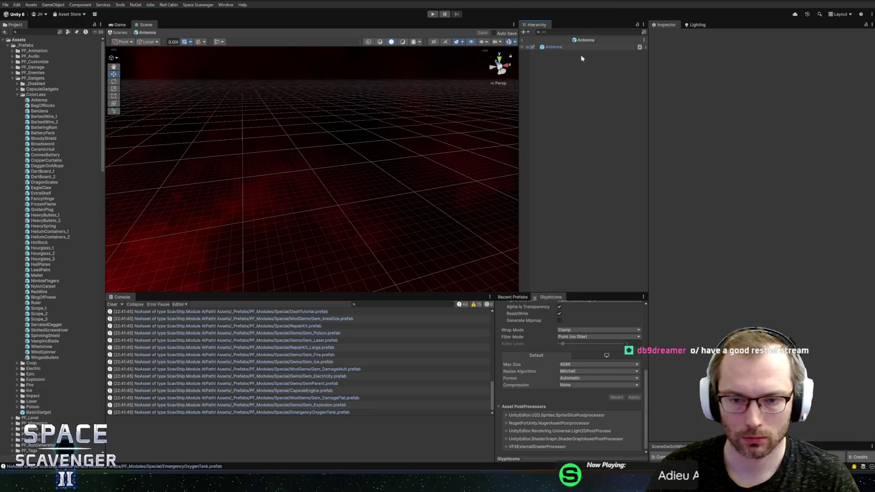
click(569, 47)
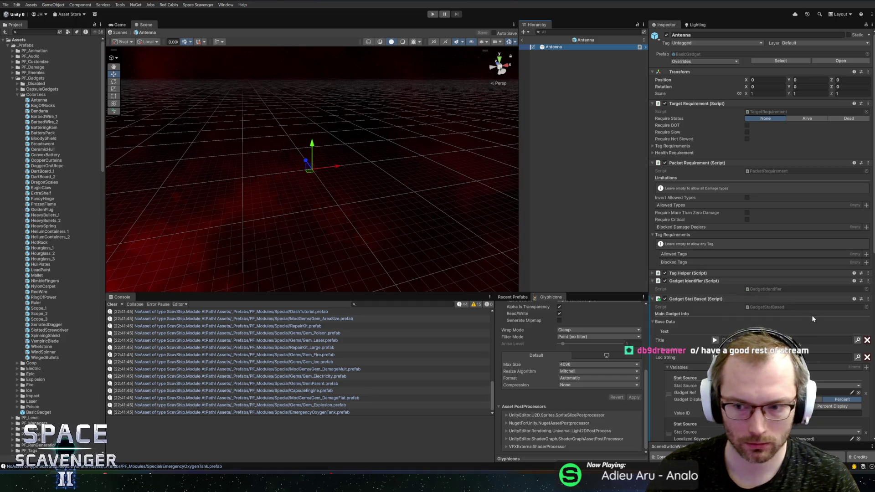
scroll(813, 319, down, 10)
click(858, 312)
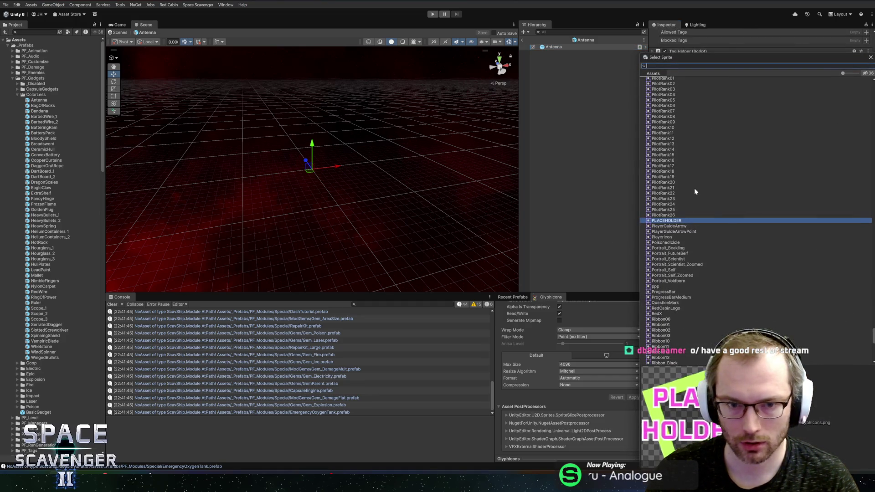
drag(696, 61, 552, 53)
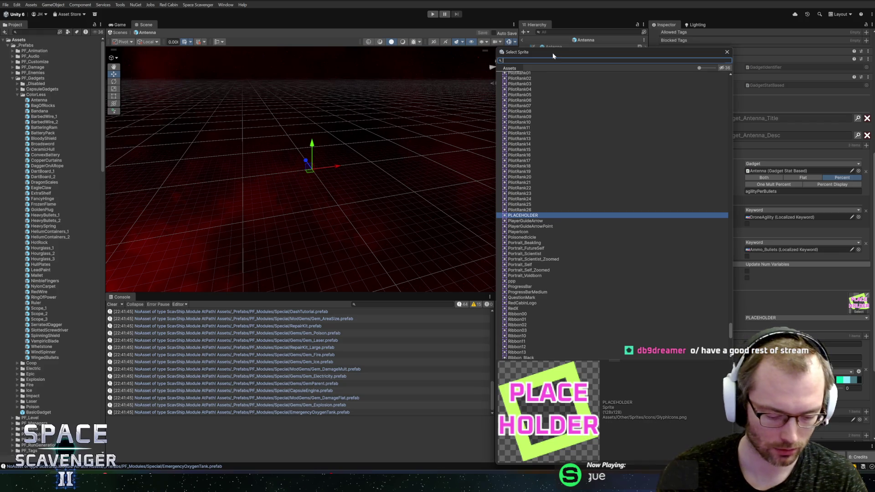
text(anten)
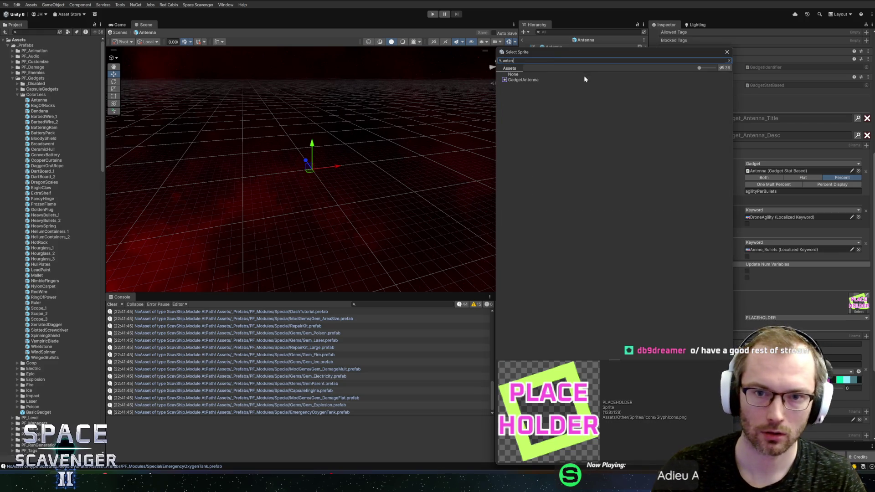
double_click(555, 81)
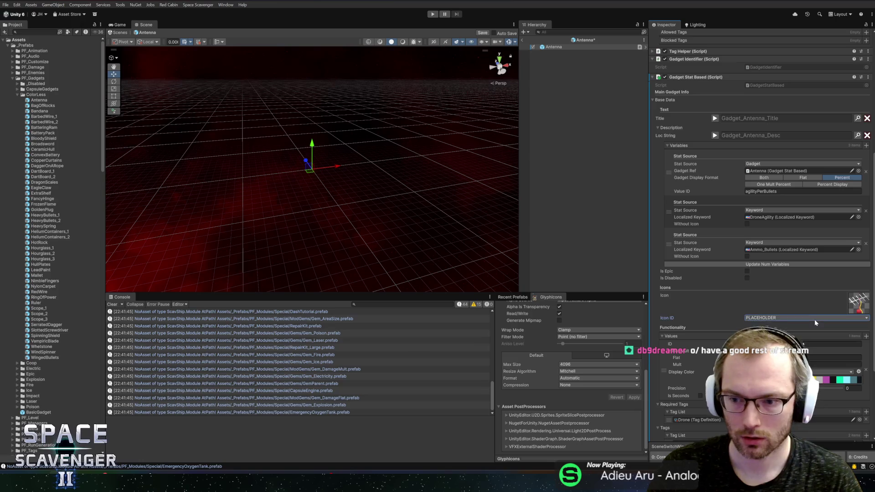
Step: Set the Icon ID to Gadget Antenna and return to the main scene
click(814, 319)
text(ante)
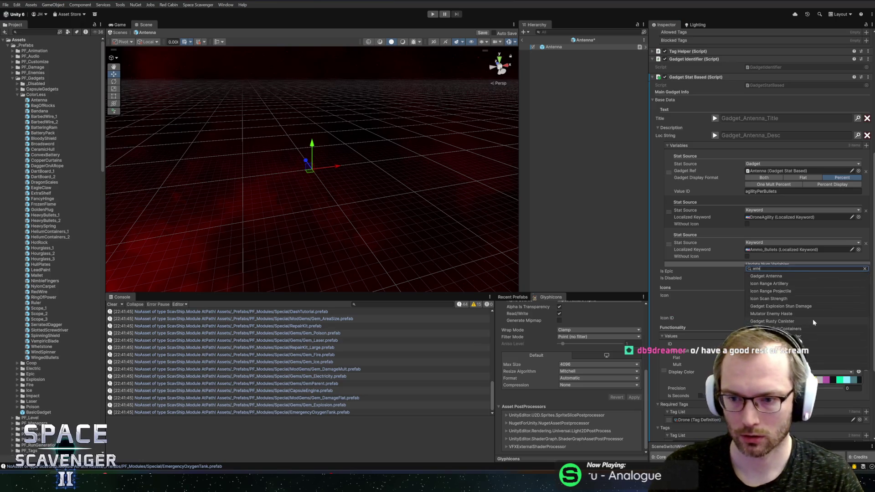
click(769, 276)
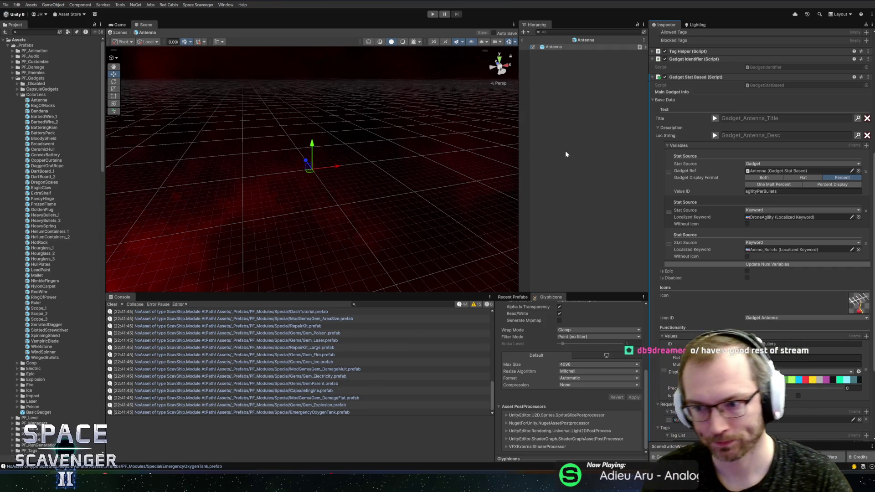
click(523, 41)
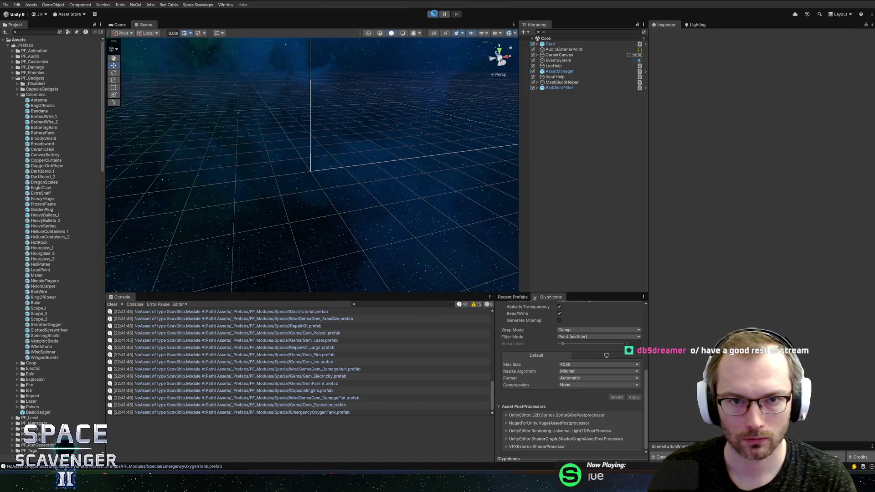
Step: Play the game in a maximized Game view, fly the ship with W/S, and open the console
click(433, 14)
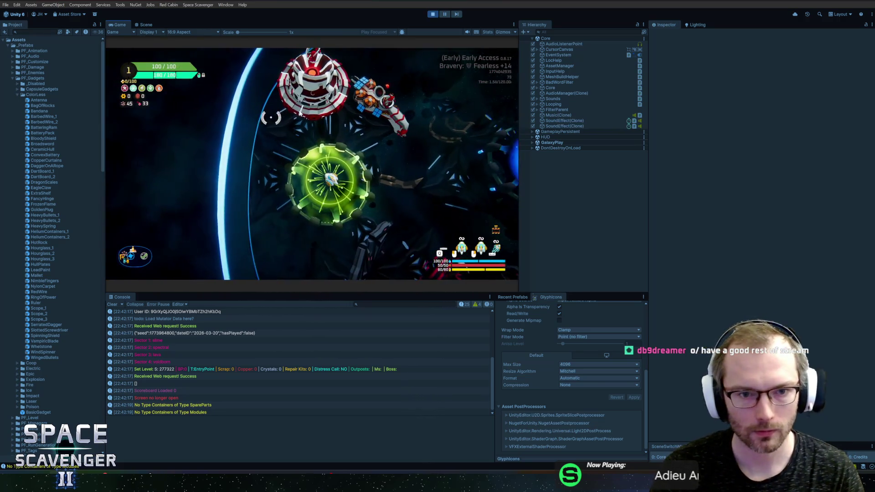
double_click(119, 24)
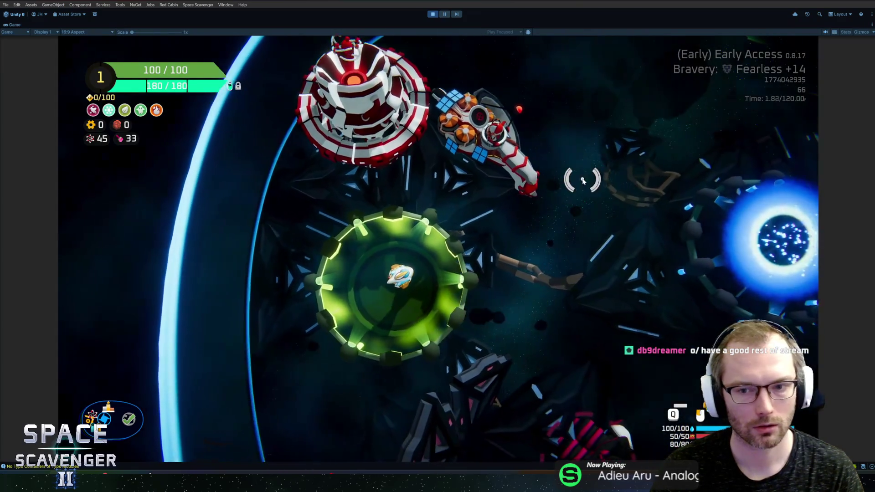
key(w)
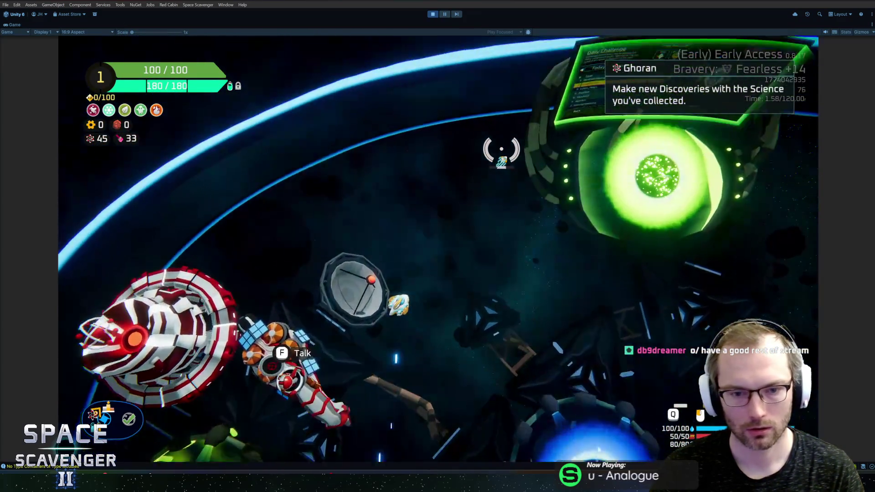
key(s)
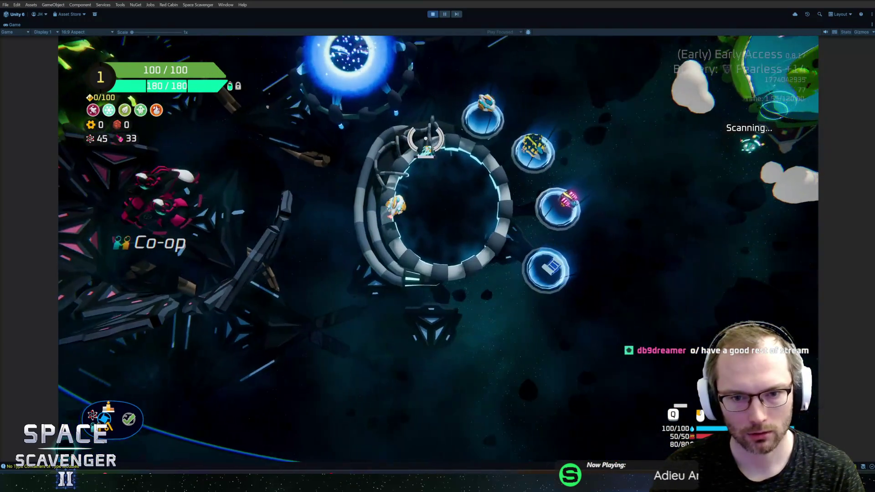
key(w)
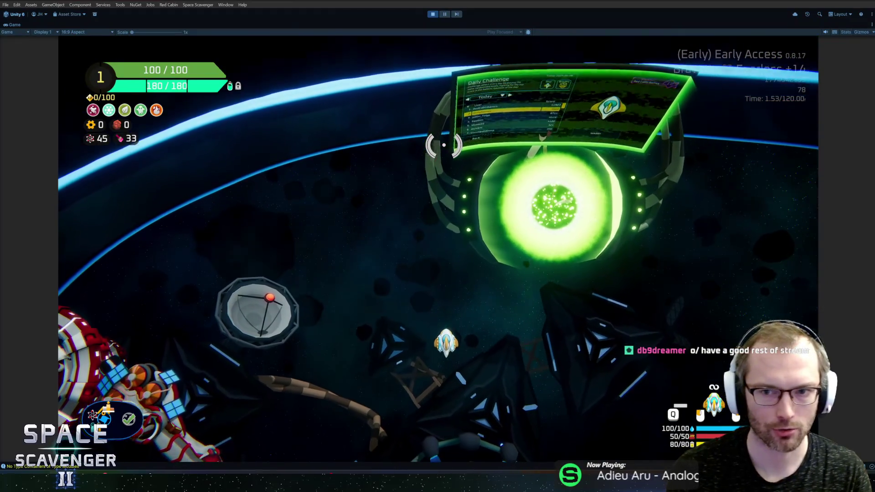
key(grave)
text(spawn)
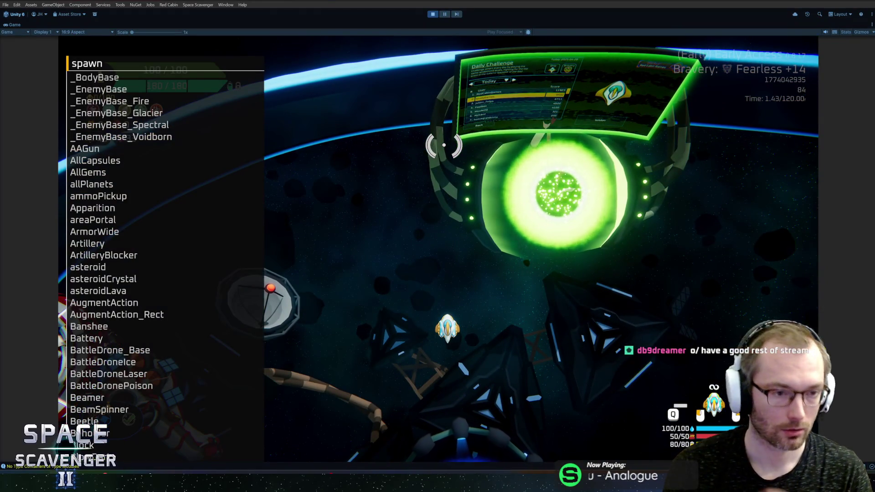
Step: Replace the console text with 'gadget add anten' and run it to add the Antenna gadget
key(ctrl+a)
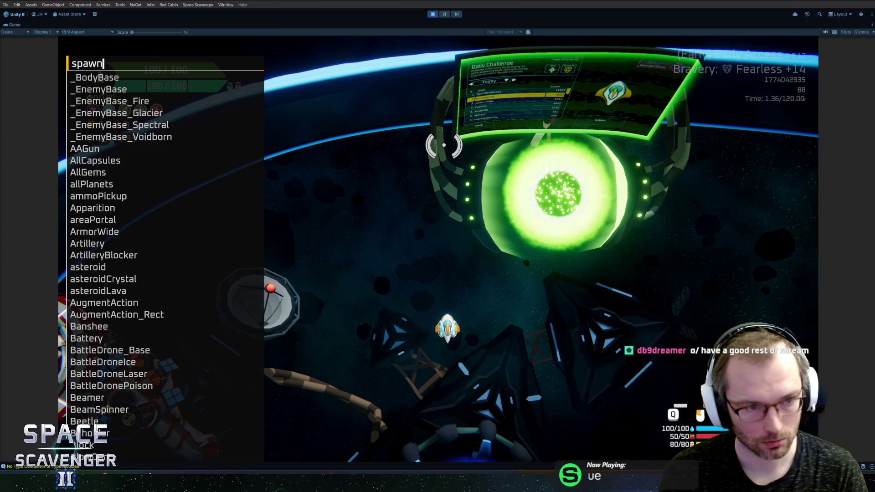
key(BackSpace)
text(gadget add ant)
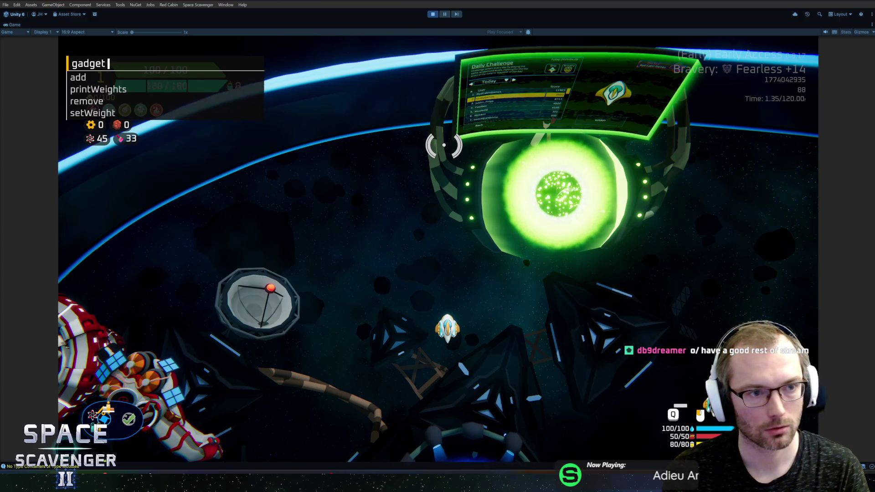
text(en)
key(Return)
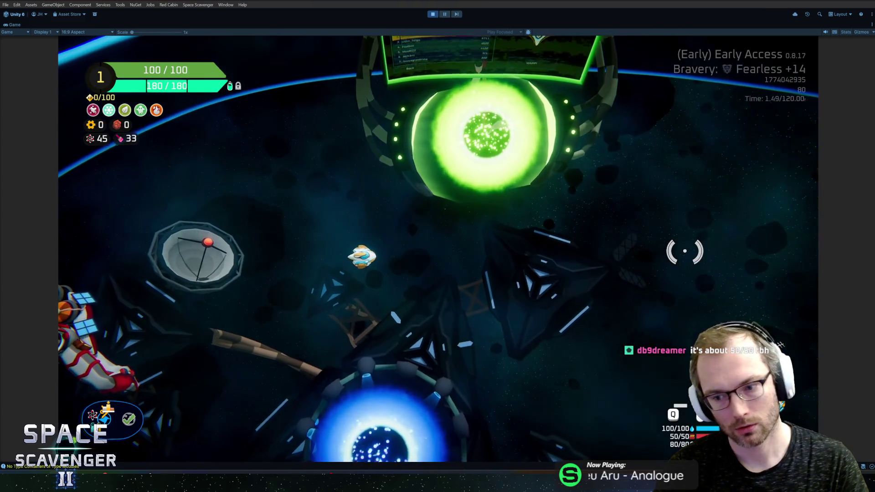
Step: Reopen the console and start typing another 'gadget add' command
key(grave)
text(gadget)
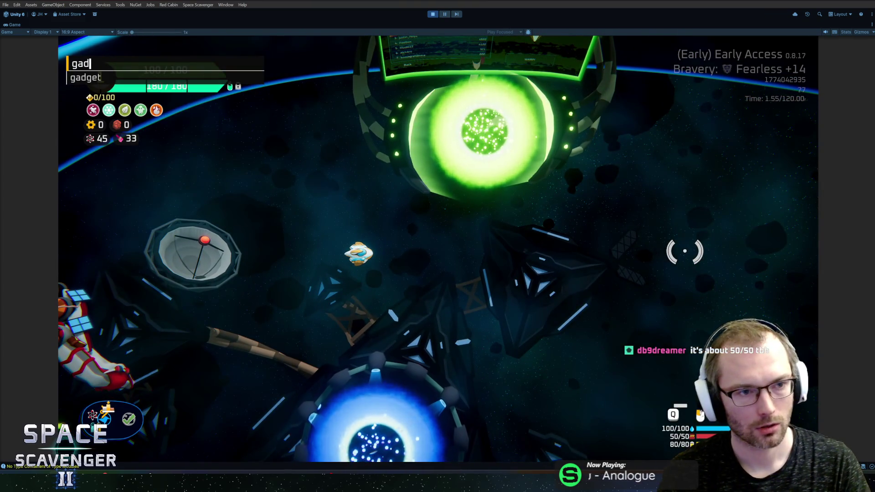
text( hi)
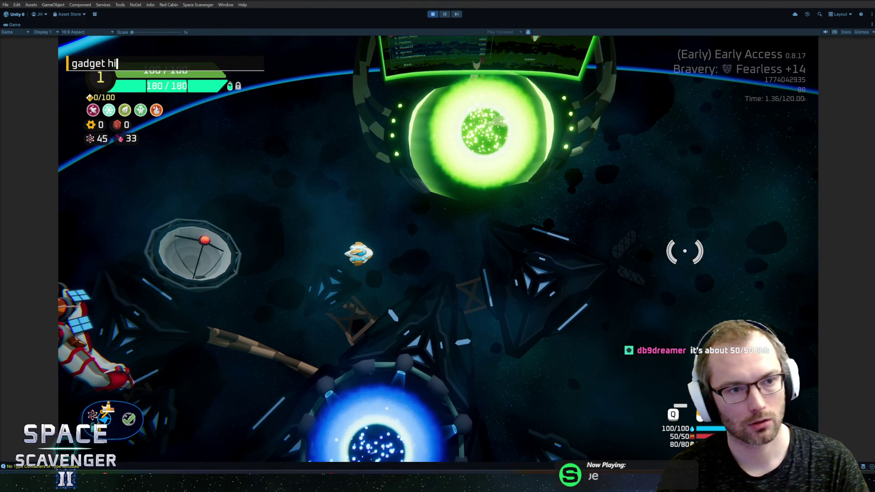
key(BackSpace)
key(BackSpace)
text(add h)
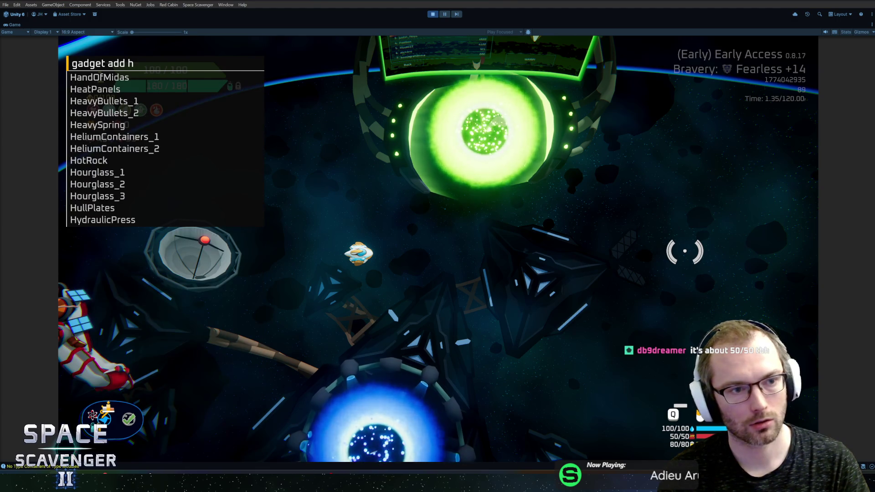
key(BackSpace)
text(g)
key(BackSpace)
Step: Add the FancyHinge gadget, then close the ship stats panel with Tab
text(fan)
key(Return)
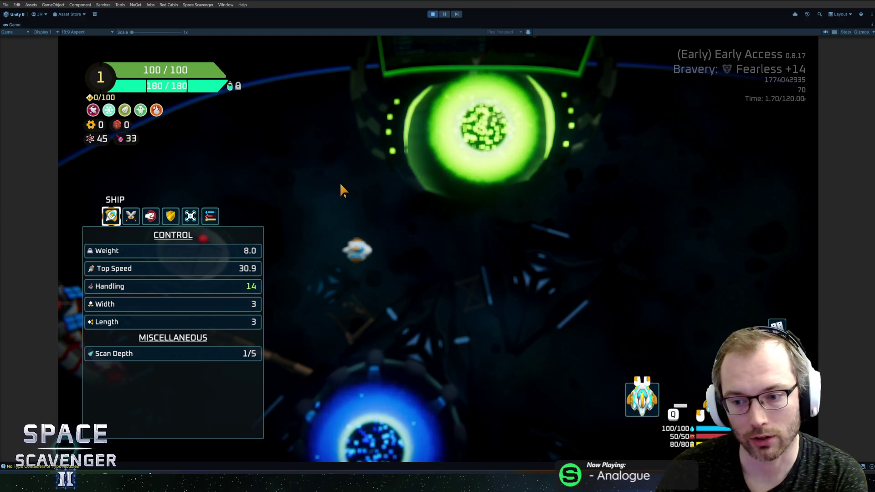
key(Tab)
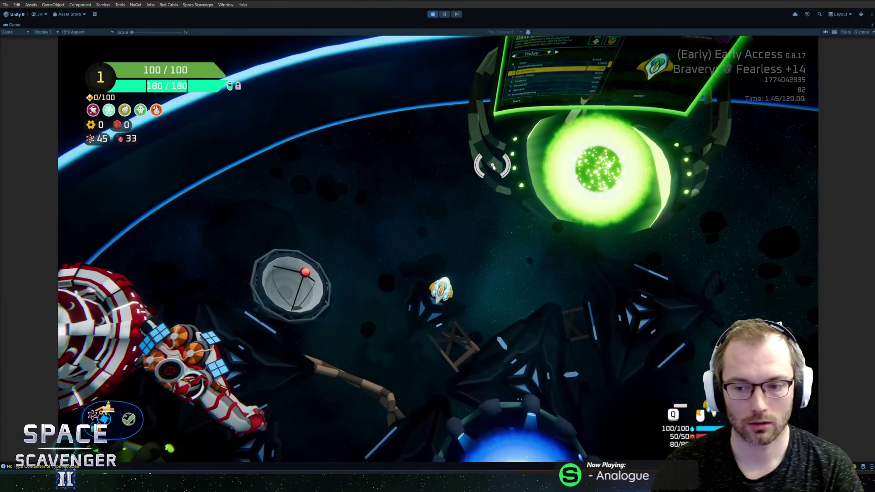
Step: Run 'ship rankUp', reroll the upgrade cards twice, and take the Antenna card
key(grave)
text(ship rankUp)
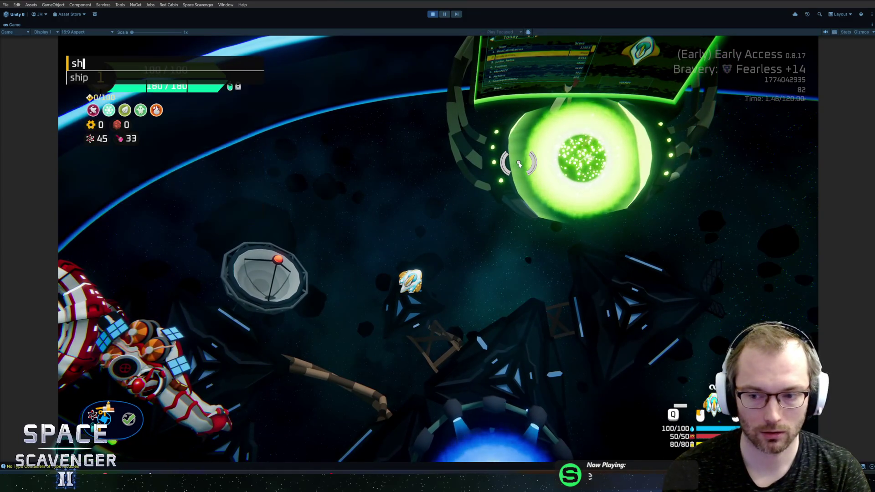
key(Return)
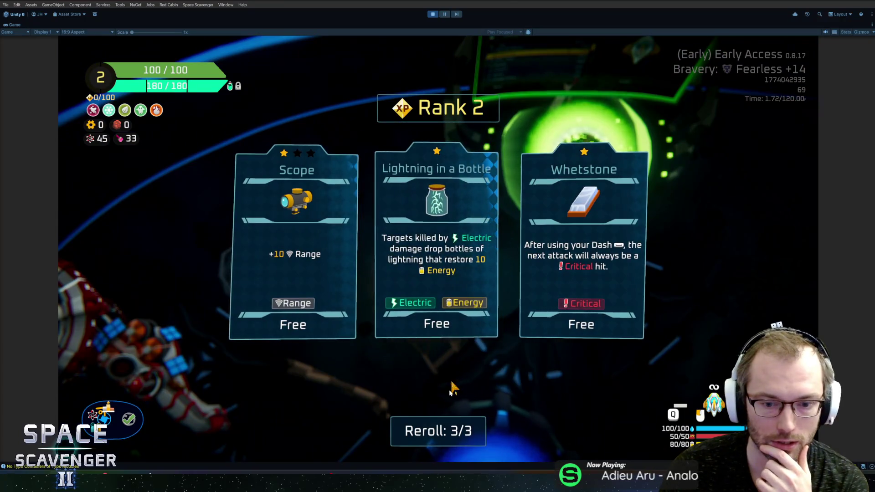
click(455, 428)
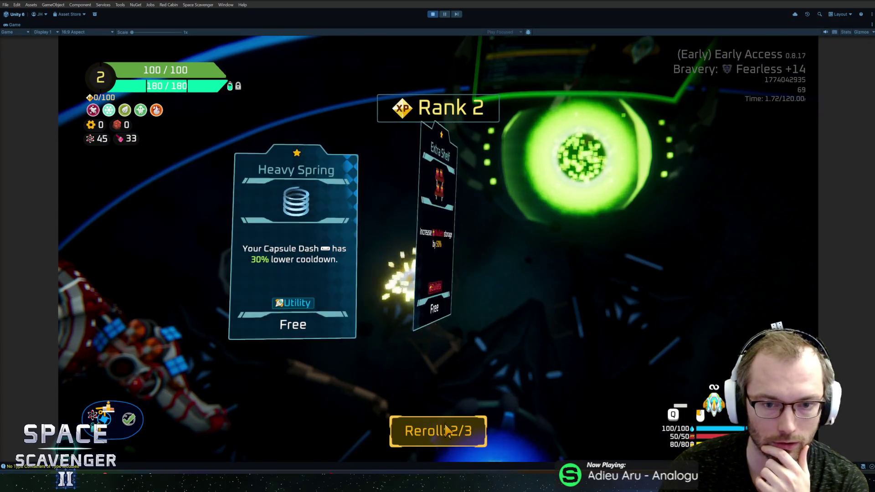
click(455, 427)
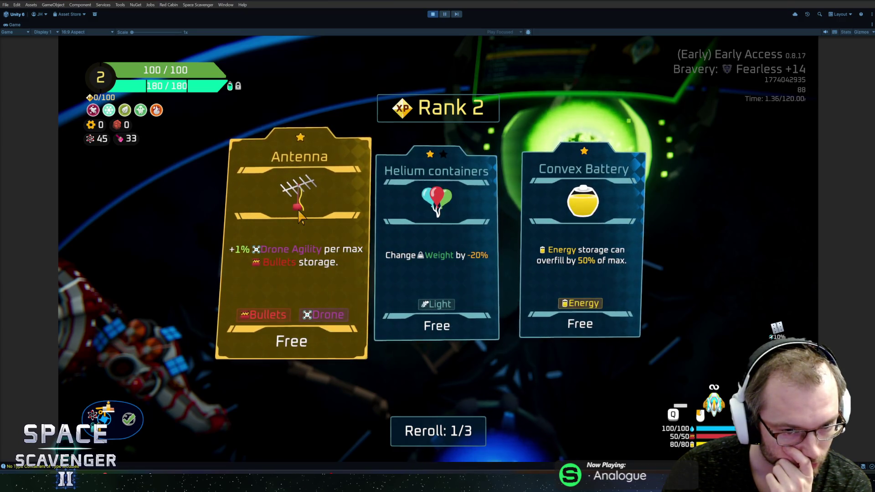
key(r)
click(304, 237)
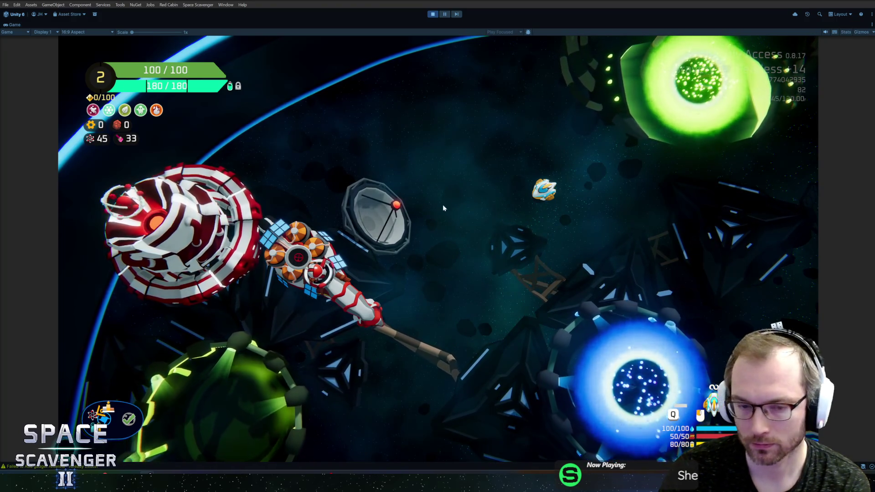
Step: Steer the ship into the Customize Ship ring and briefly open the customization screen
key(d)
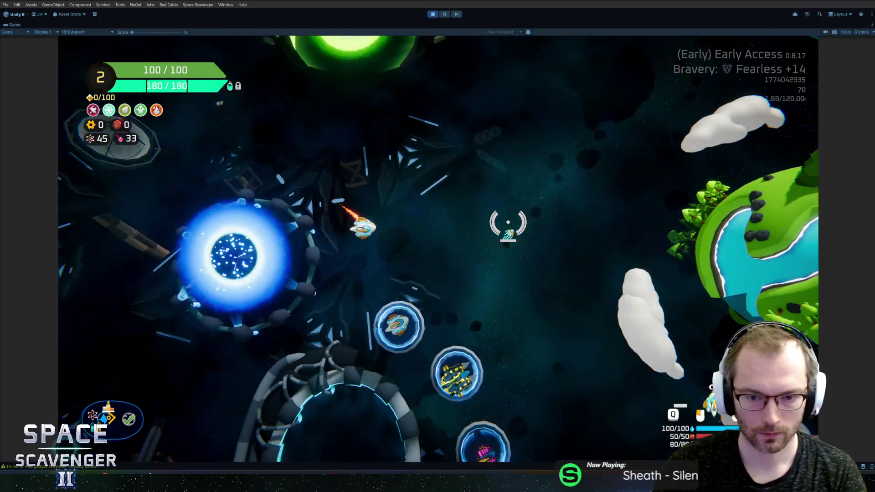
key(s)
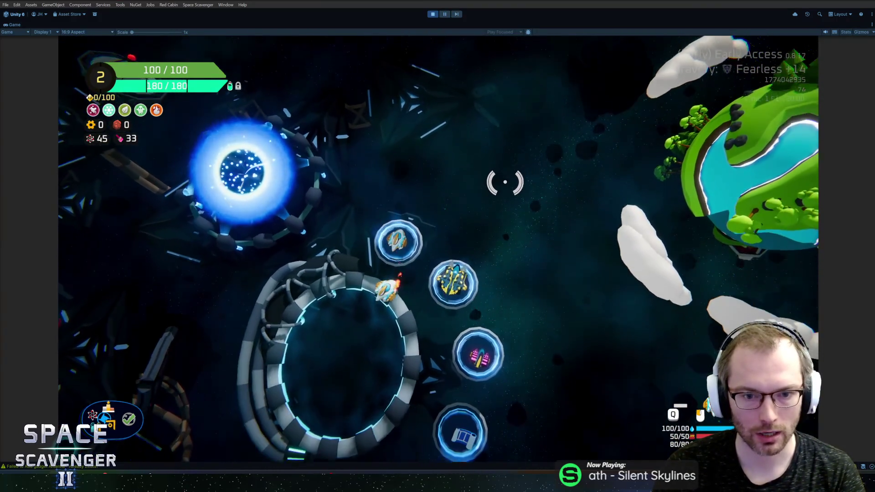
key(a)
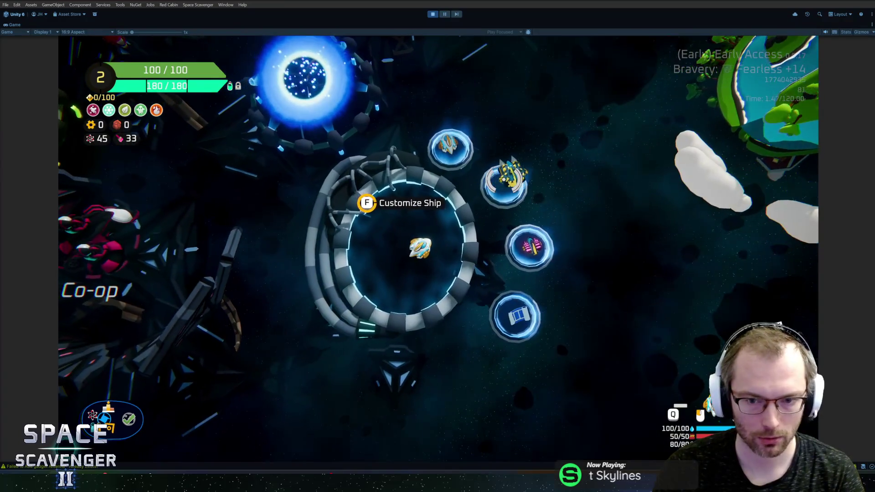
key(f)
key(Escape)
Step: Fly the ship around the station, up to the Start Trial portal, and back over the ring
key(w)
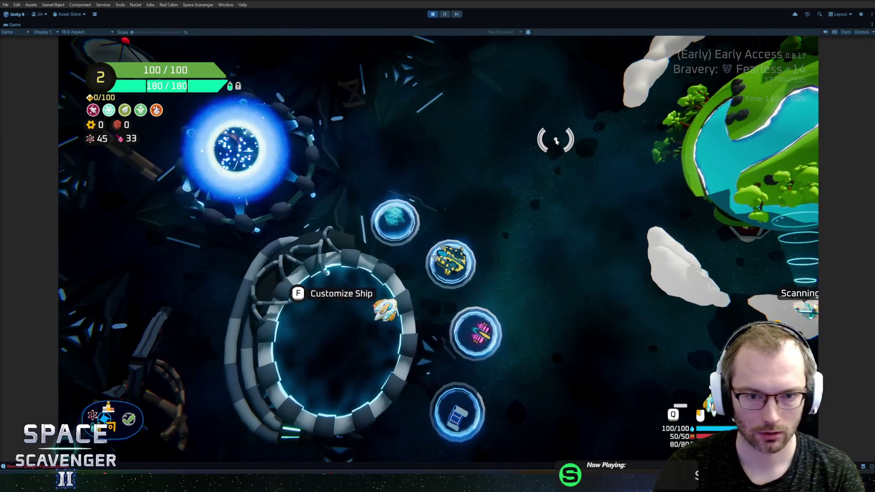
key(w)
key(s)
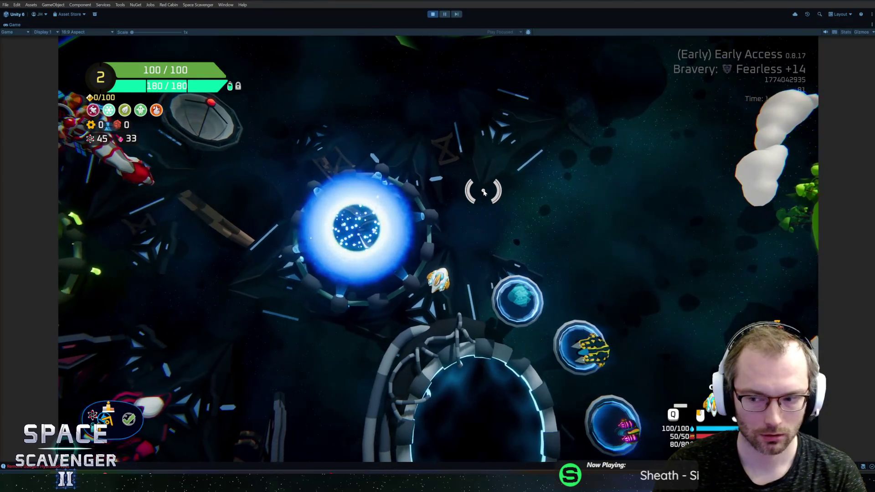
key(w)
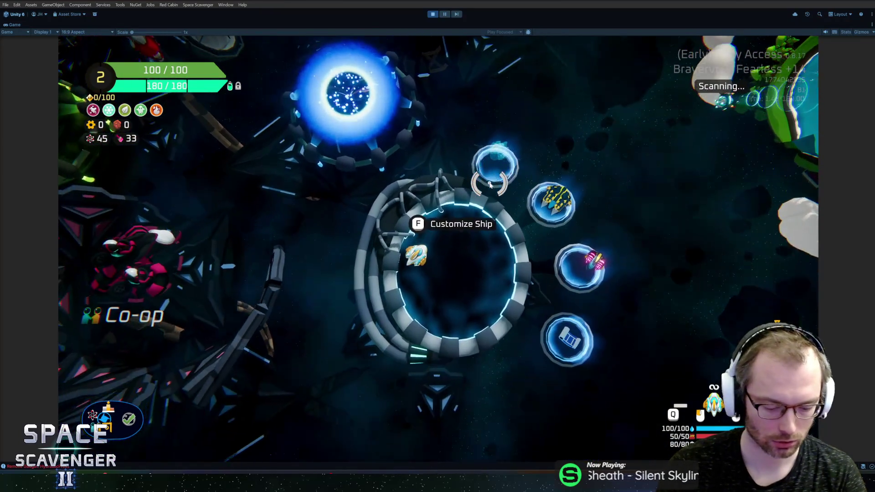
key(s)
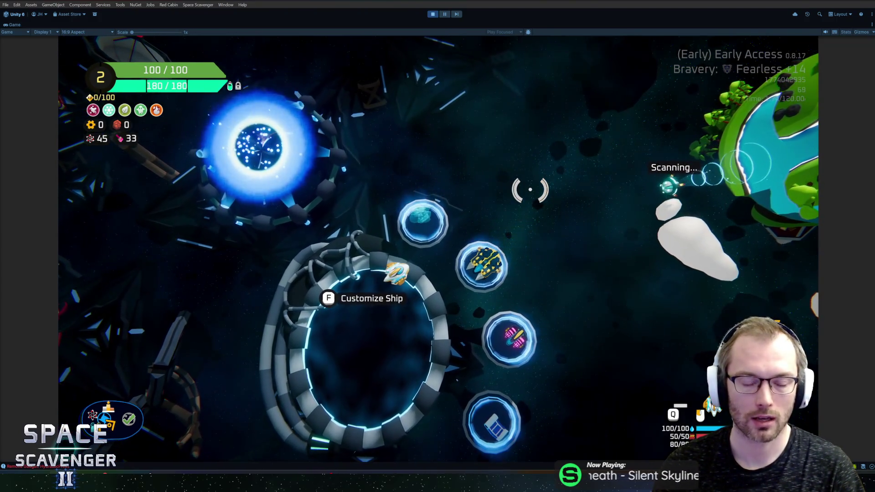
key(w)
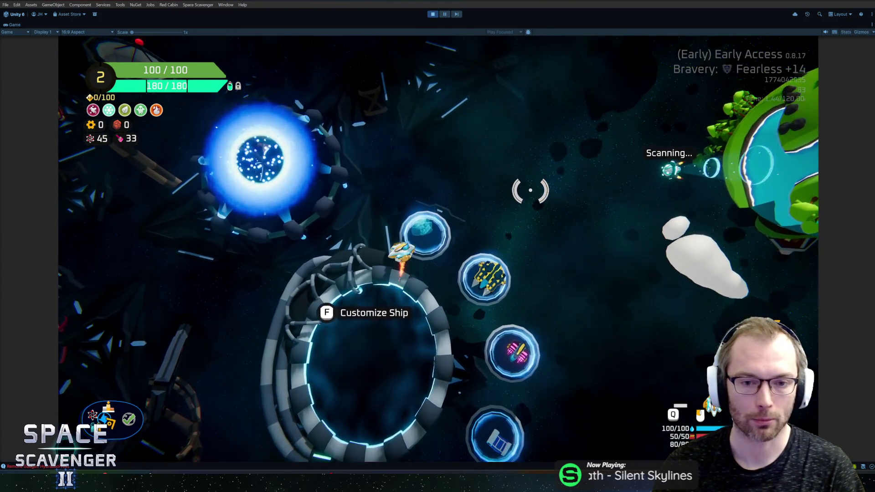
key(w)
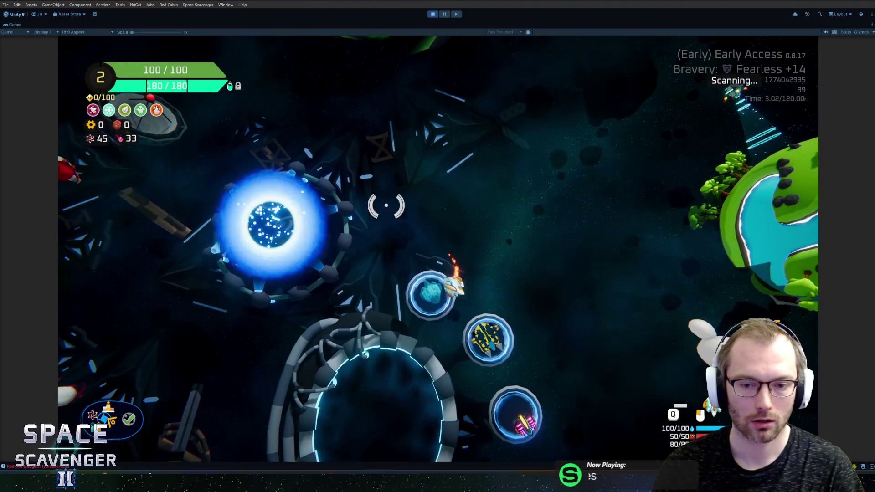
key(w)
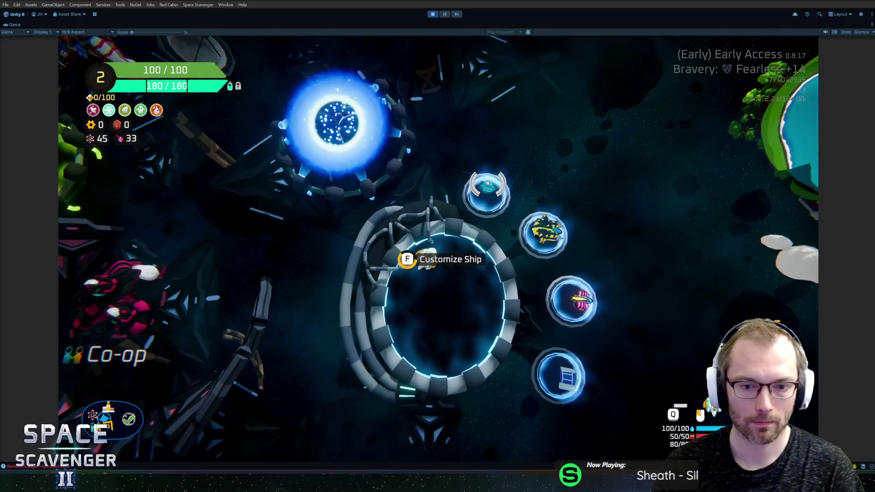
Step: Reopen customization, select the Photon Dart ship, and scroll through its skins
key(e)
click(254, 141)
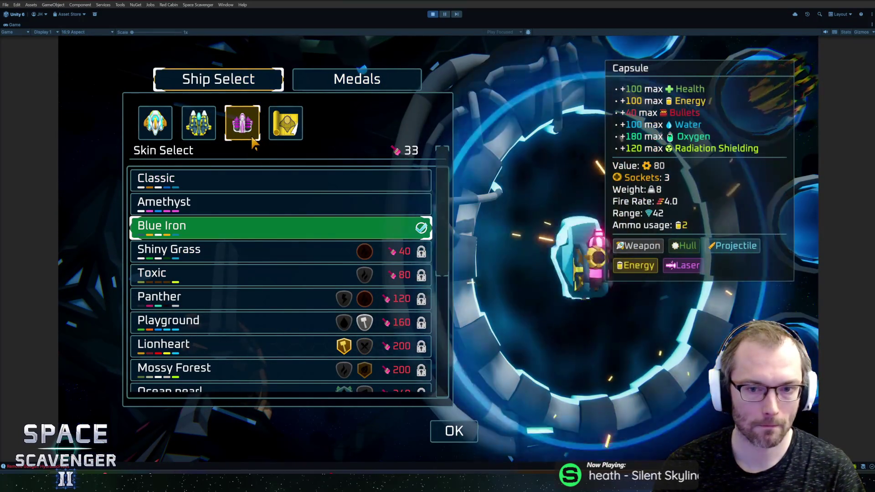
scroll(253, 285, down, 3)
scroll(254, 284, down, 3)
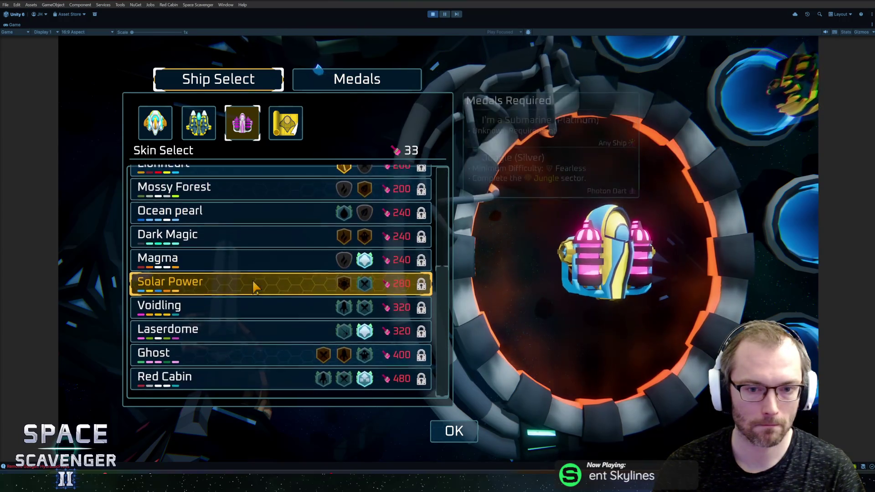
Step: Browse the Medals tab's Bronze-to-Platinum requirements for the Pathfinder and Juggernaut sets
click(358, 78)
scroll(360, 258, down, 2)
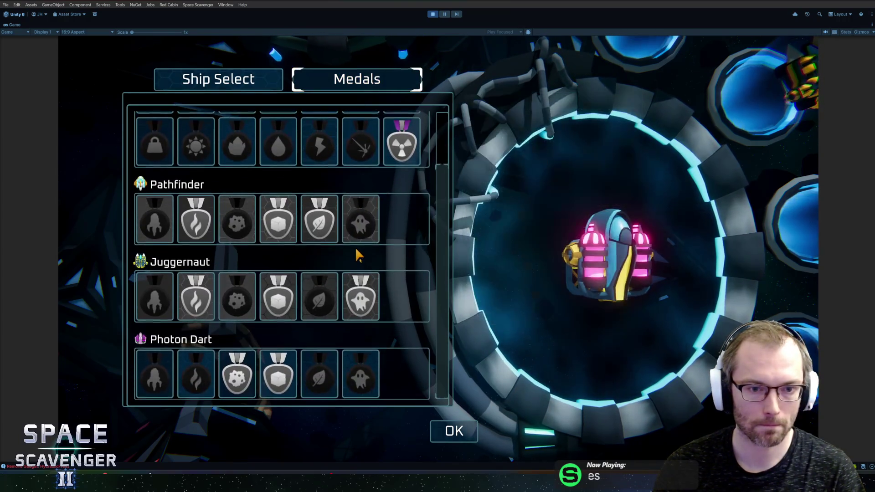
mouse_move(366, 241)
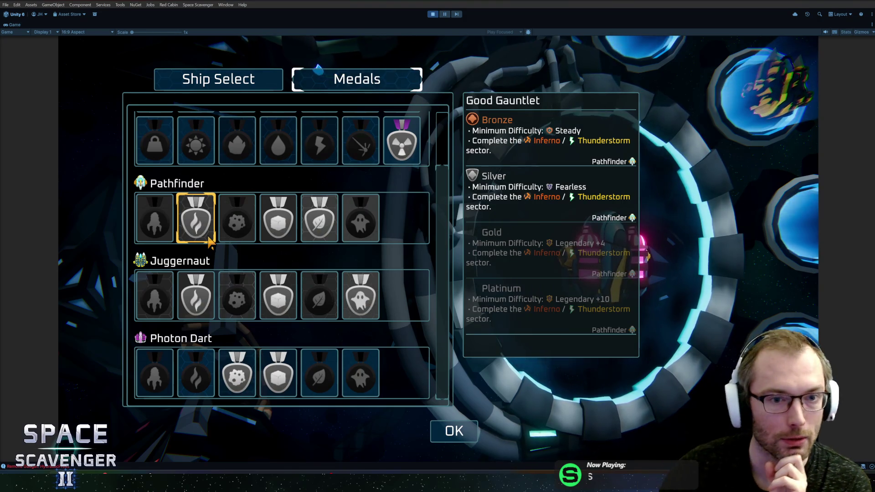
scroll(214, 239, up, 2)
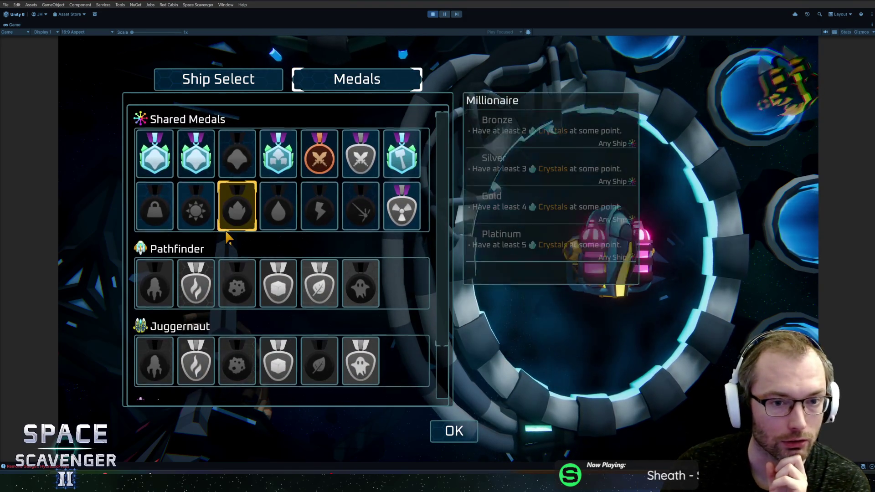
Step: Alternate between the medals grid and the ship's skin list, scrolling through each
click(237, 80)
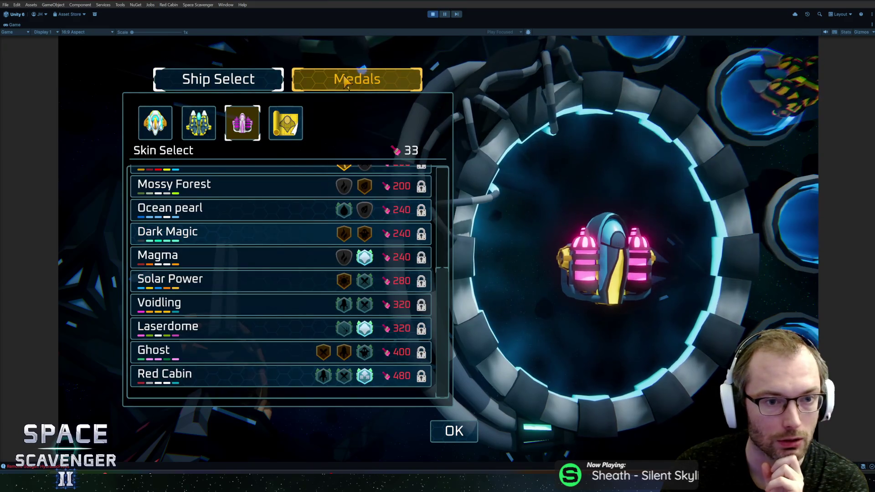
click(339, 87)
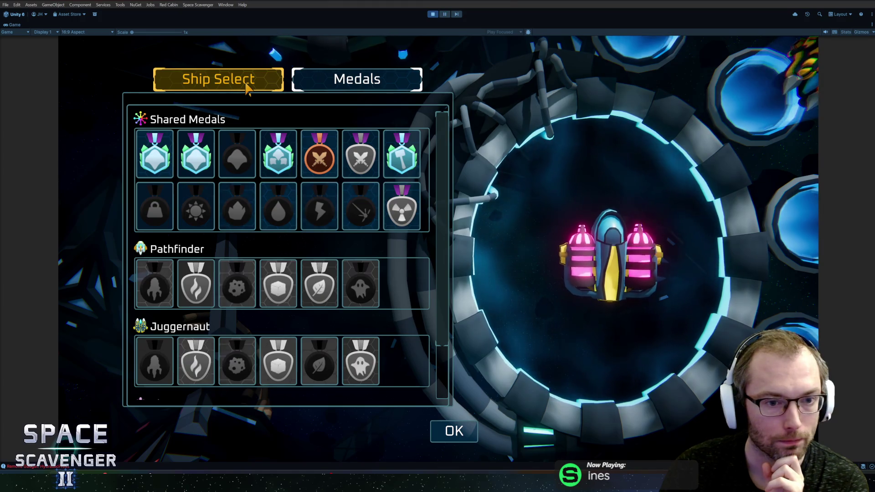
mouse_move(318, 214)
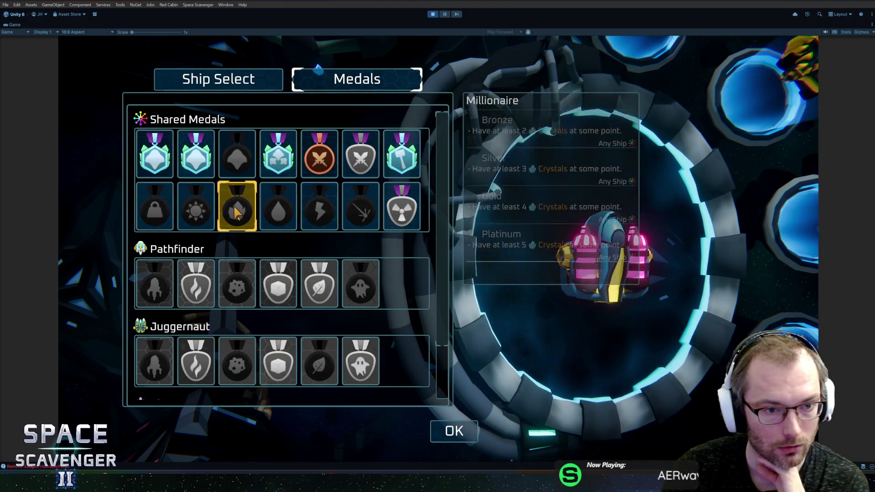
scroll(264, 232, down, 2)
scroll(274, 249, up, 2)
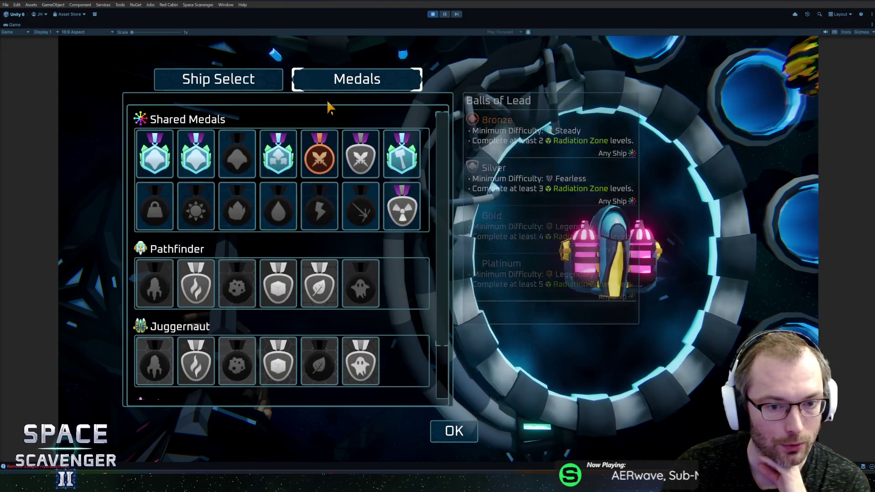
click(250, 80)
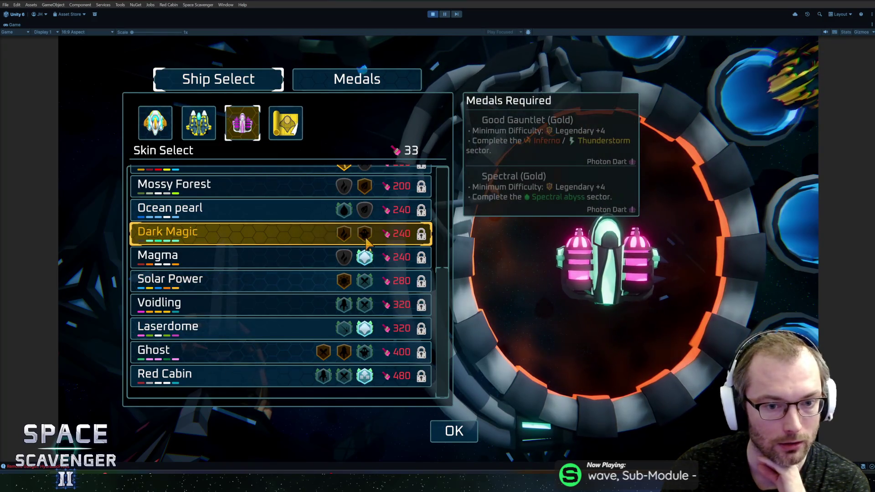
scroll(366, 245, up, 5)
scroll(378, 261, down, 5)
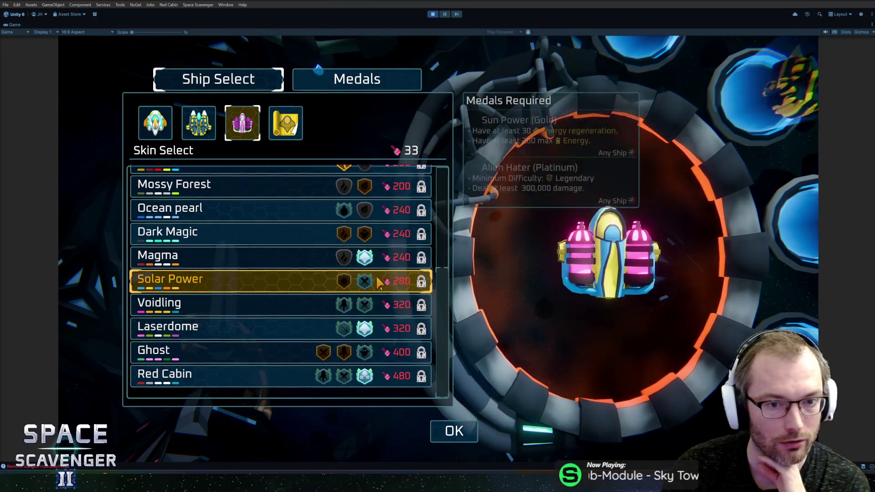
Step: Review the medals grid once more, return to the skin list, and close customization with OK
click(356, 80)
scroll(352, 230, down, 3)
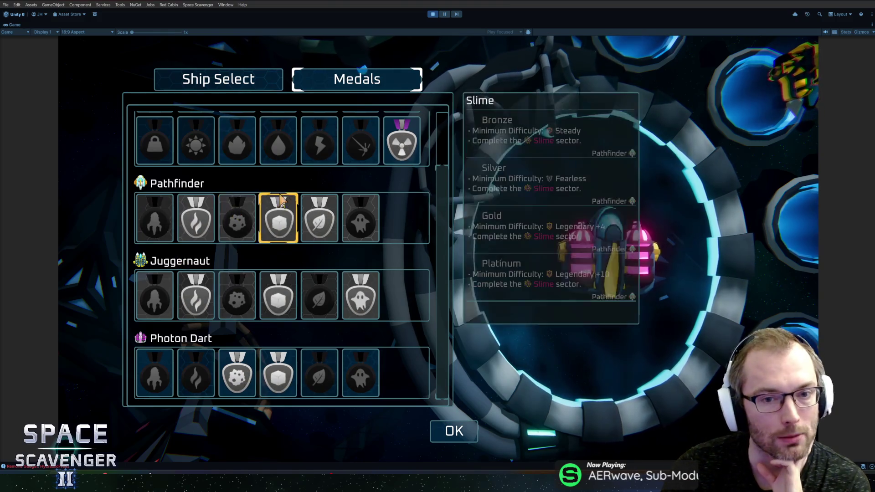
scroll(281, 199, up, 2)
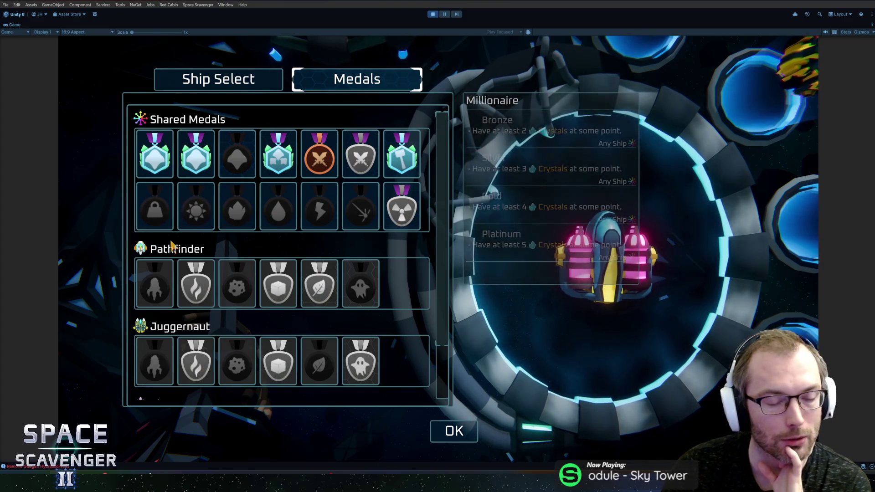
scroll(371, 256, down, 2)
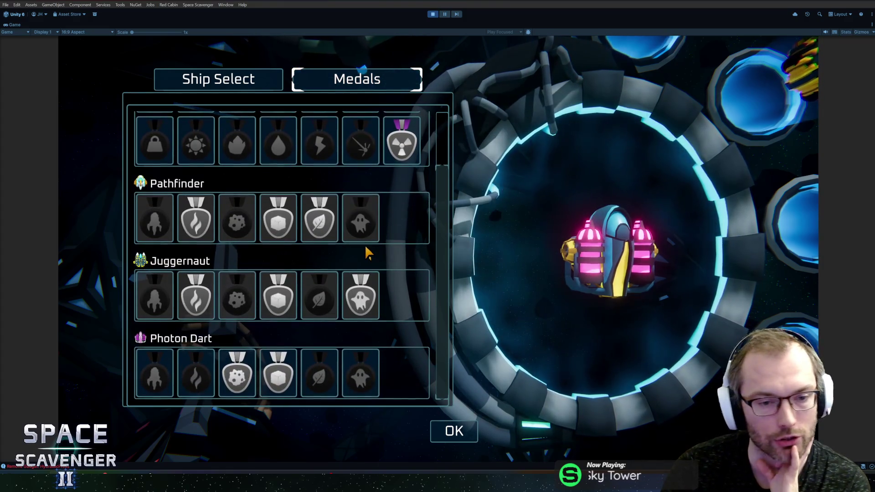
scroll(363, 259, up, 2)
scroll(317, 245, down, 1)
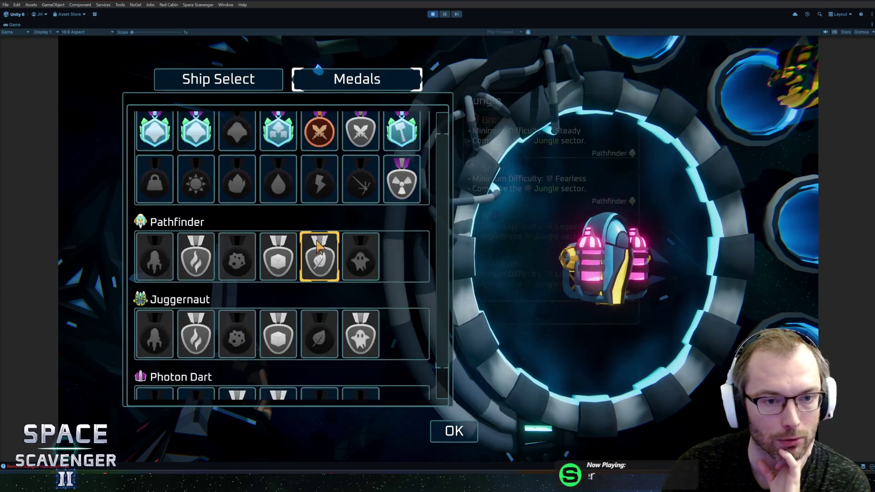
scroll(319, 248, down, 1)
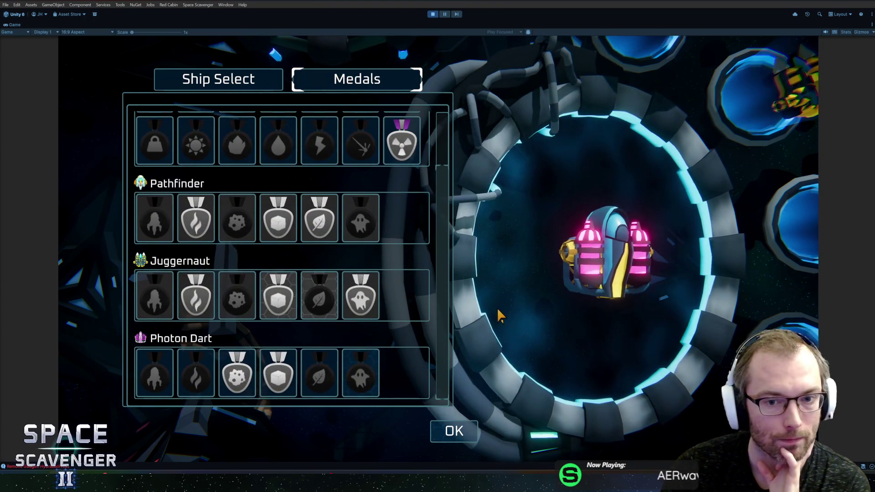
scroll(434, 291, up, 1)
scroll(426, 293, down, 1)
scroll(425, 293, up, 1)
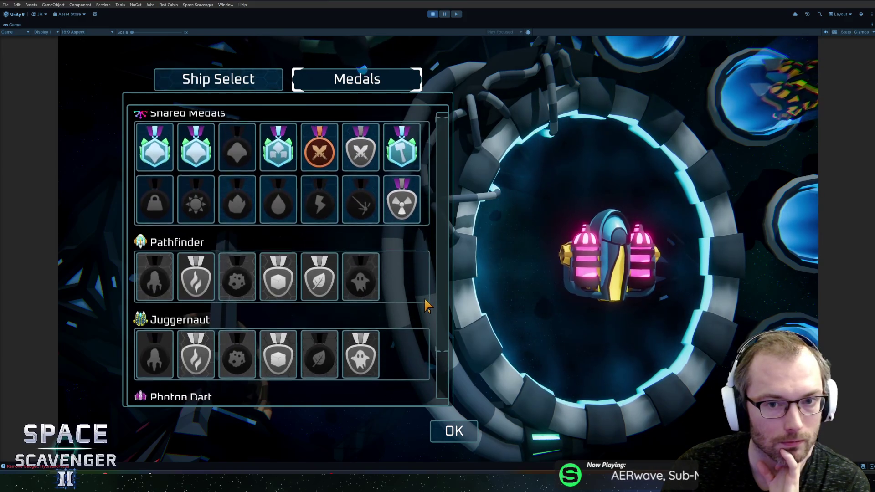
click(247, 86)
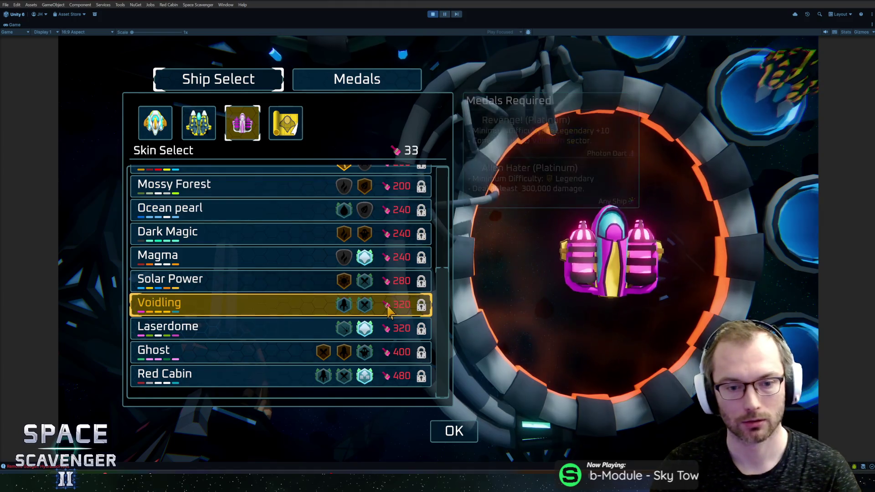
click(454, 431)
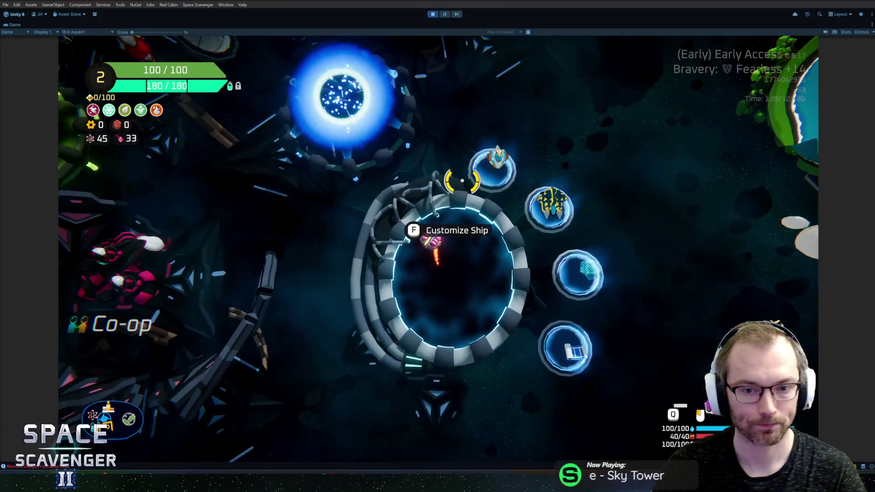
Step: Fly into the Customize Ship ring, then open and close the customization menu
key(s)
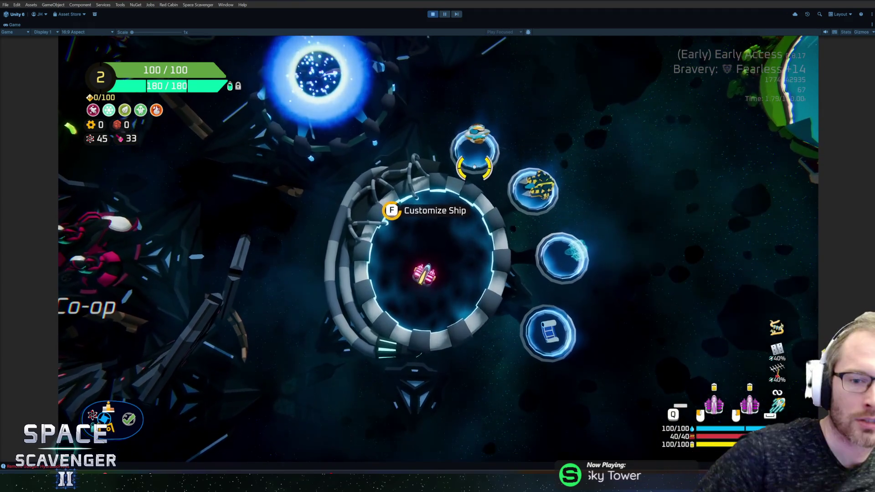
key(f)
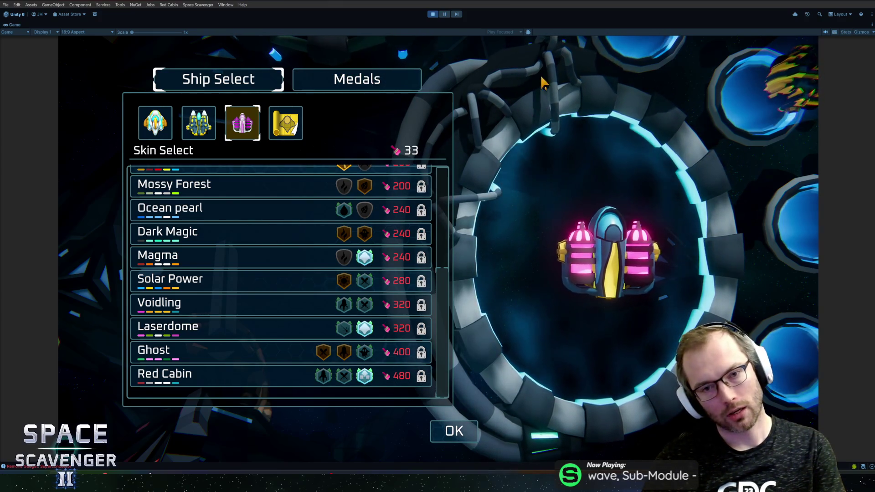
key(Escape)
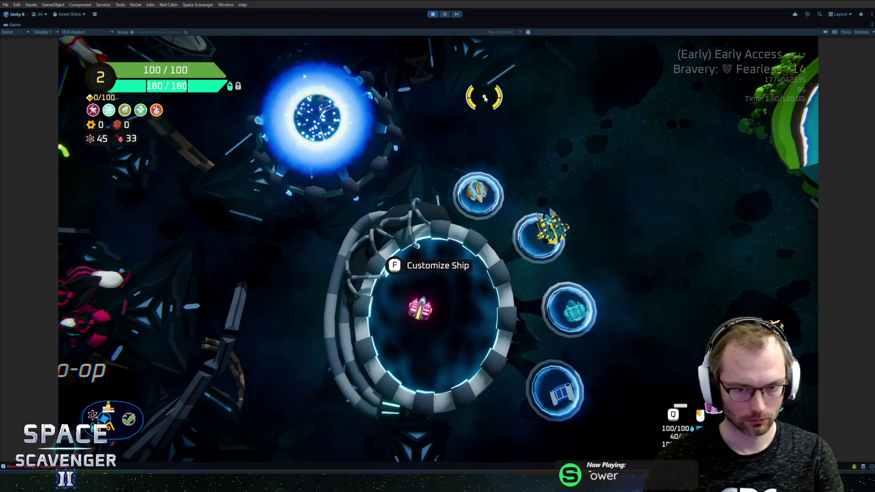
Step: Open and close the customization menu twice more, then exit Play mode with Ctrl+P
key(f)
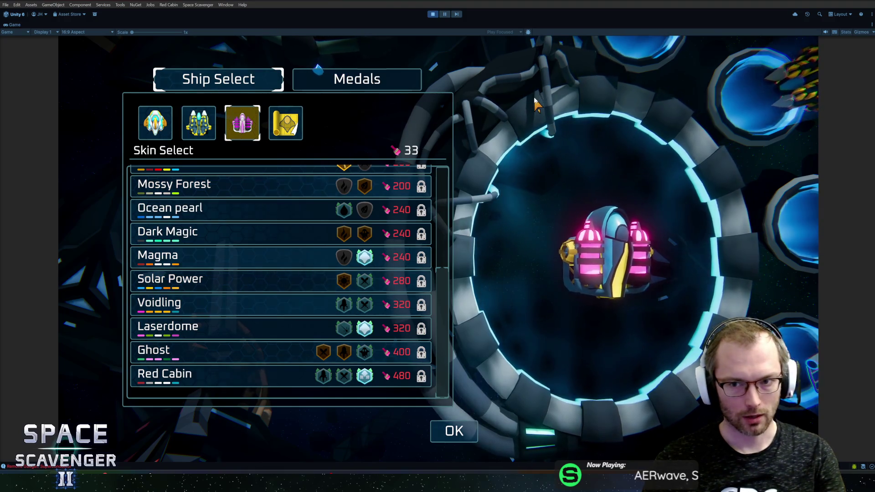
key(Escape)
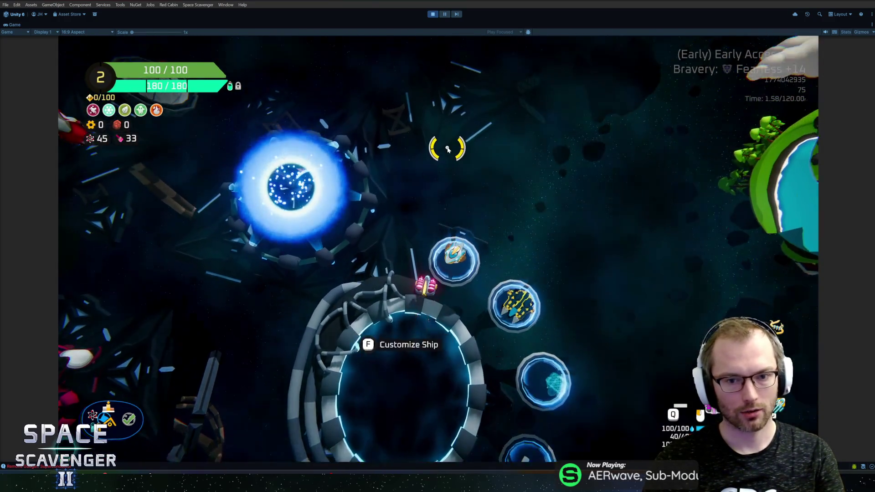
key(f)
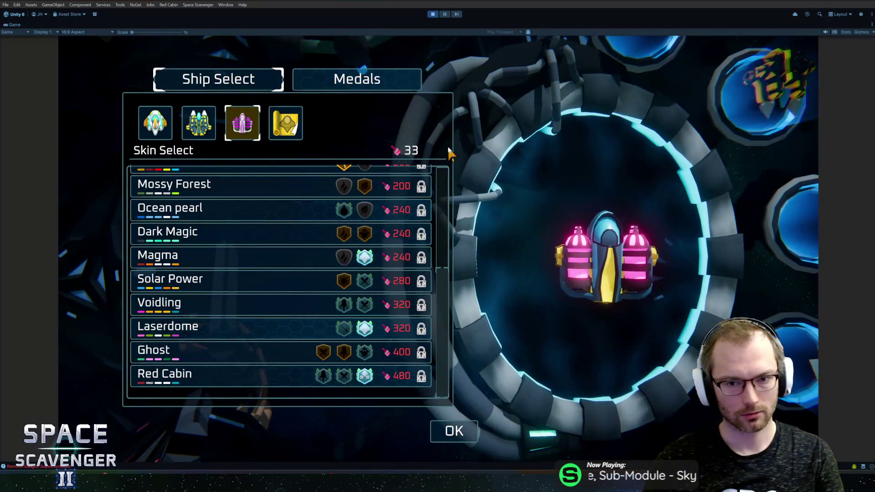
key(Escape)
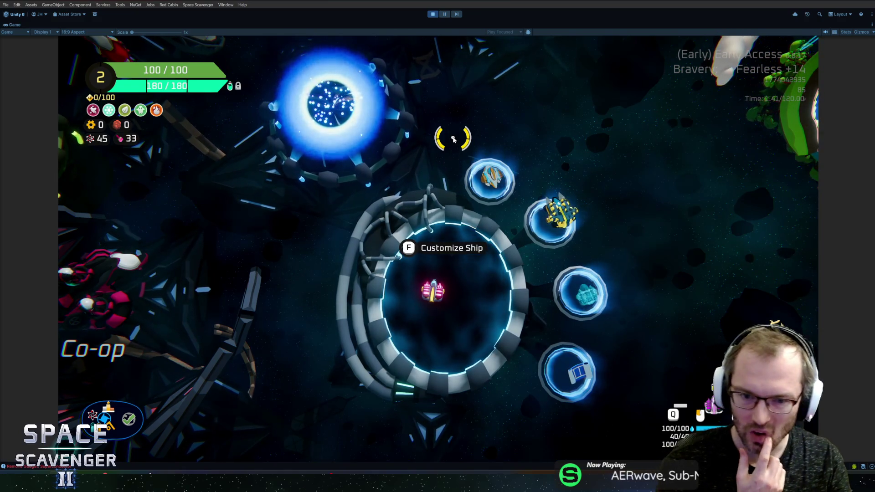
key(ctrl+p)
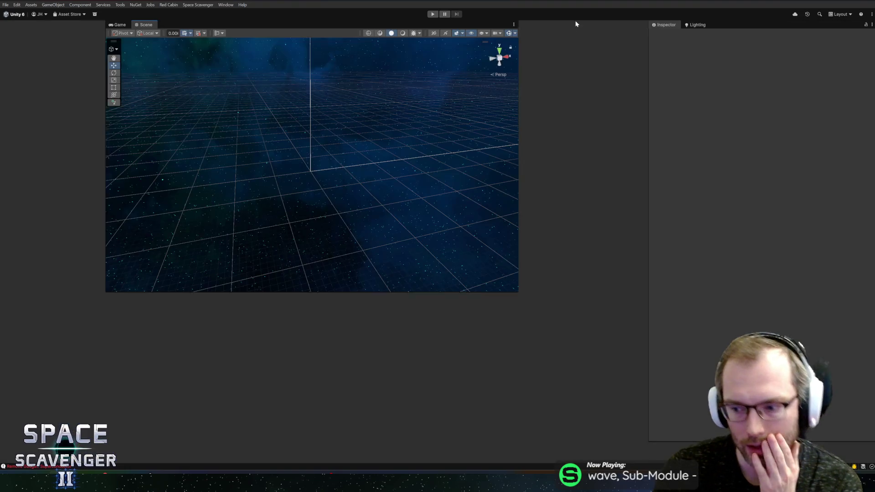
Step: Glance at GitHub Desktop, then open the Antenna prefab from Recent Prefabs in Unity
key(alt+Tab)
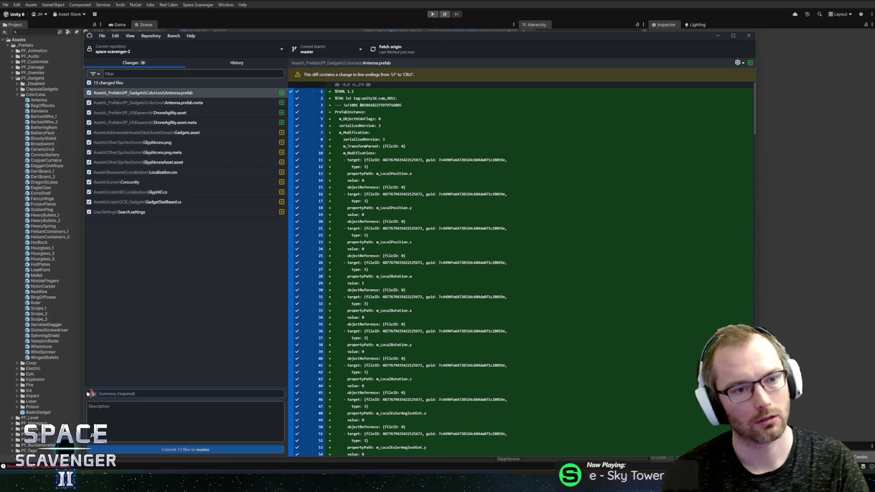
click(342, 11)
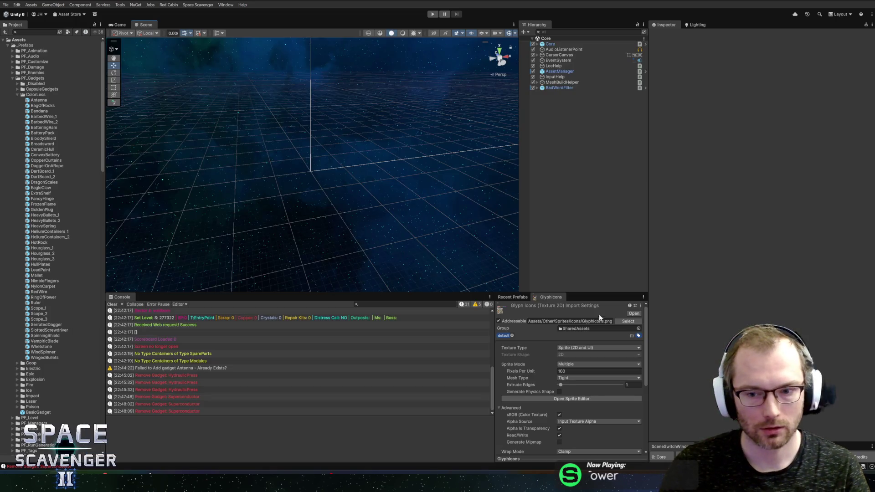
click(520, 299)
click(512, 356)
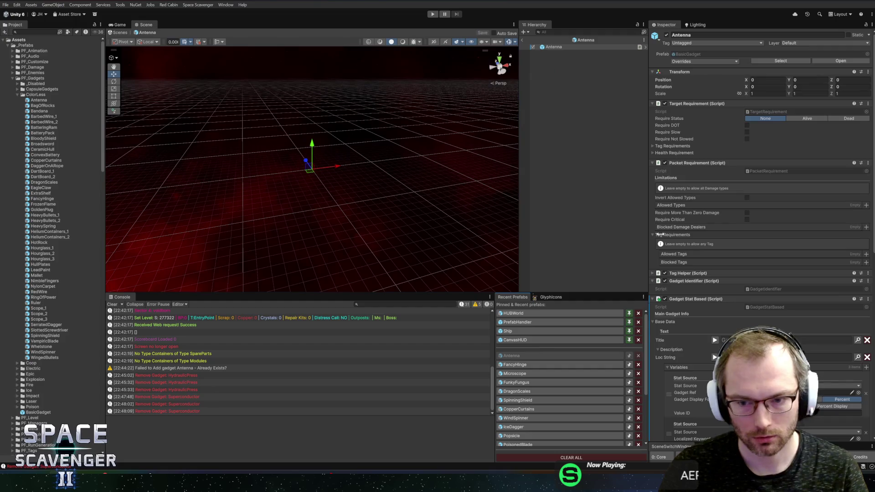
Step: Set the Antenna gadget's value Precision to 1 and save the prefab
scroll(735, 329, down, 3)
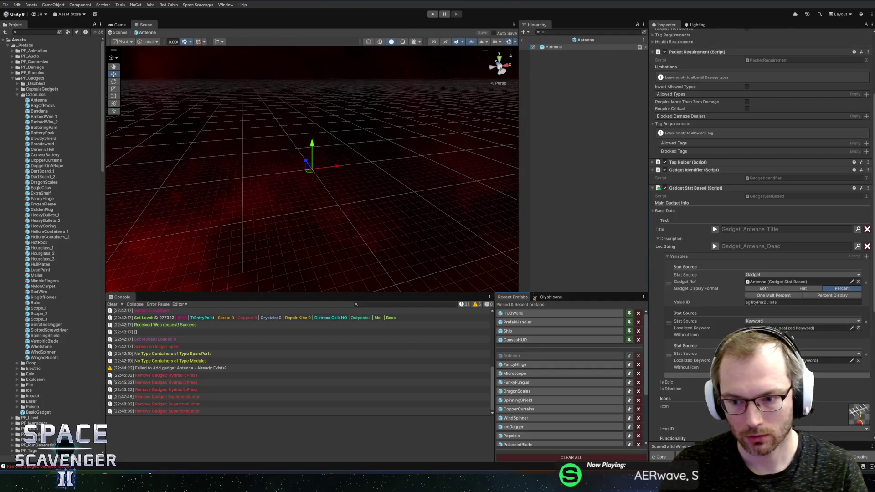
scroll(858, 346, down, 7)
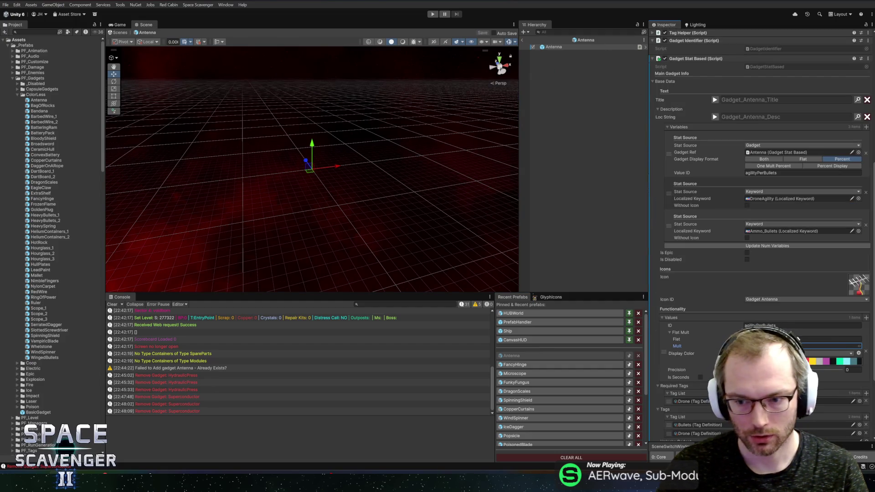
text(1)
click(852, 369)
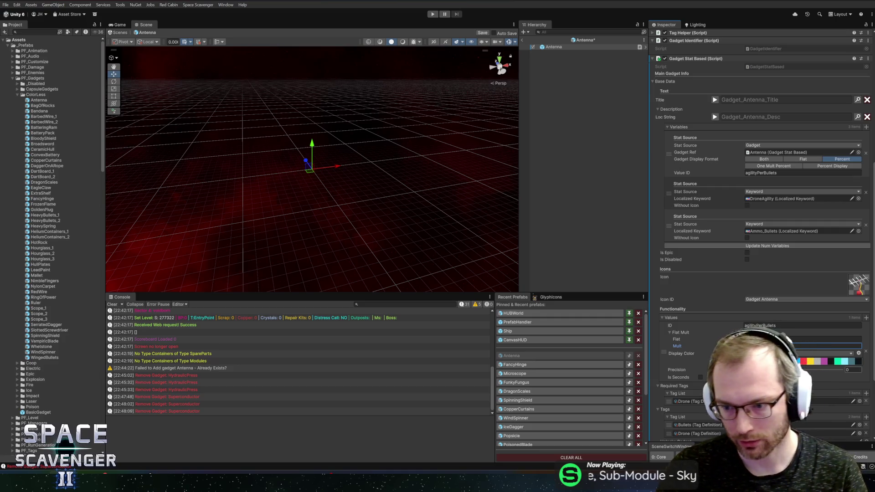
text(1)
key(ctrl+s)
Step: Switch to GitHub Desktop to see the 13 changed files, including Antenna.prefab
scroll(853, 369, down, 5)
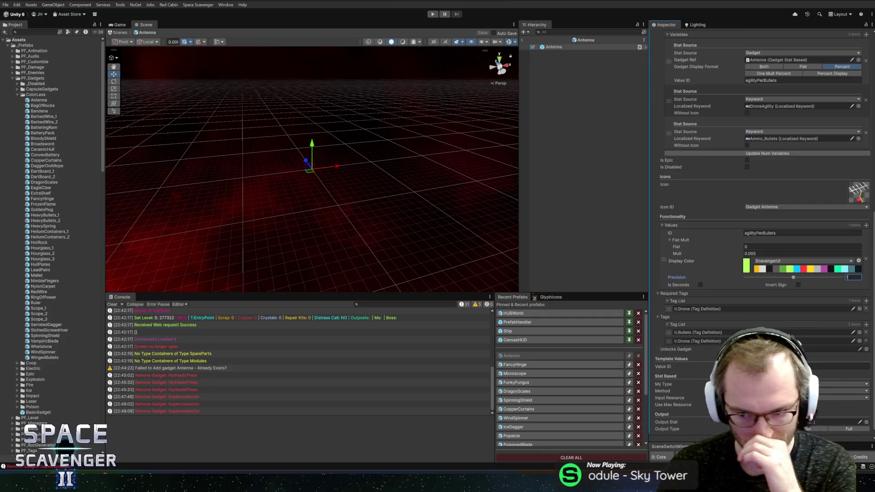
scroll(758, 232, down, 1)
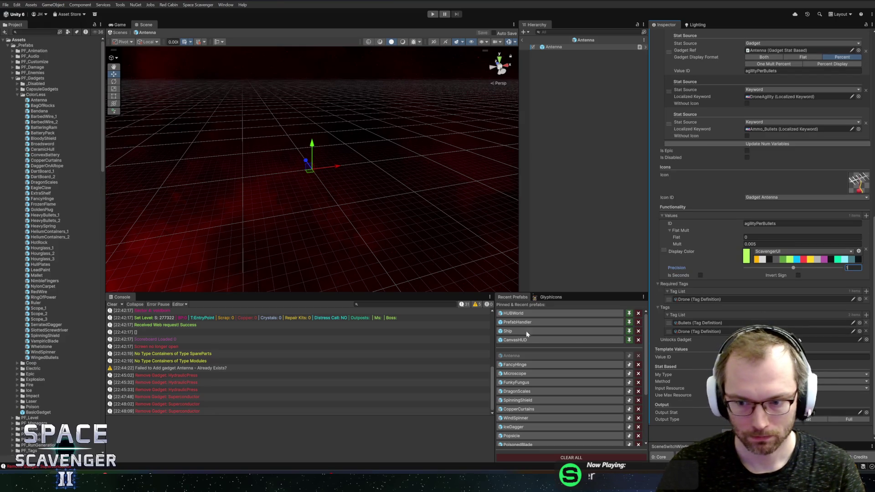
key(alt+Tab)
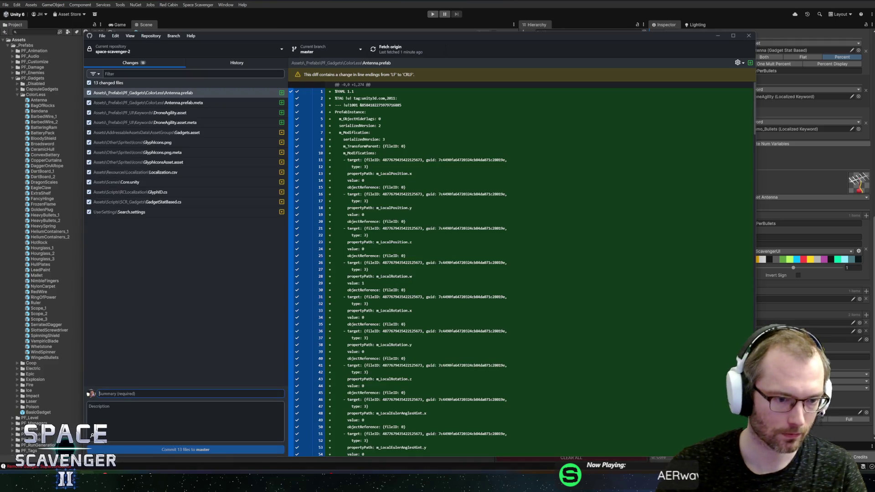
Step: Commit the 13 files to master as 'Added Gadget Antenna' and push to origin
text(Addg)
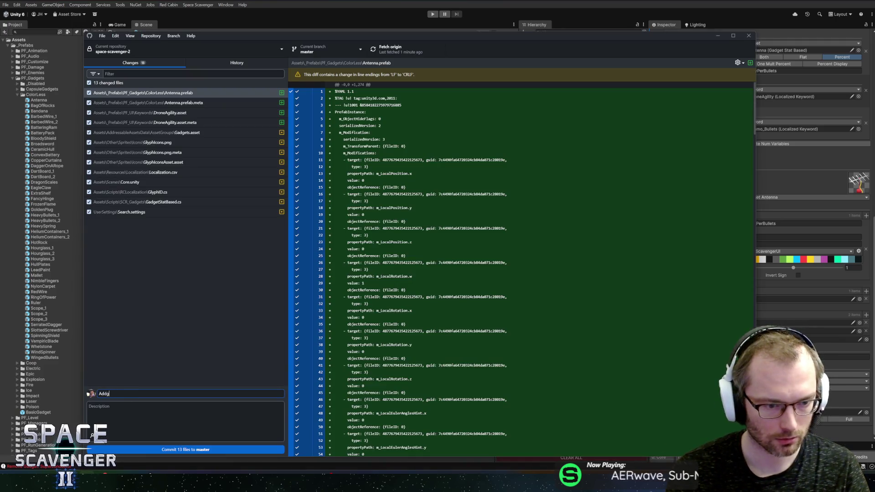
key(BackSpace)
text(ed Gadget An)
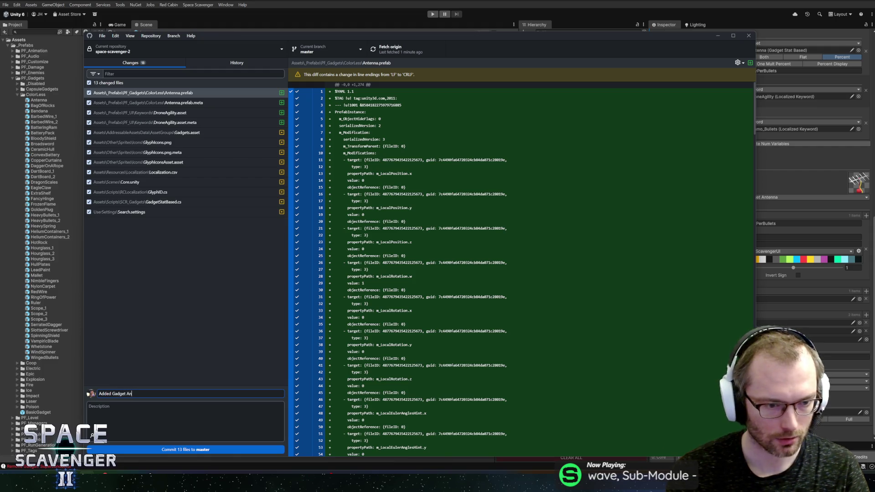
text(tenna)
click(179, 450)
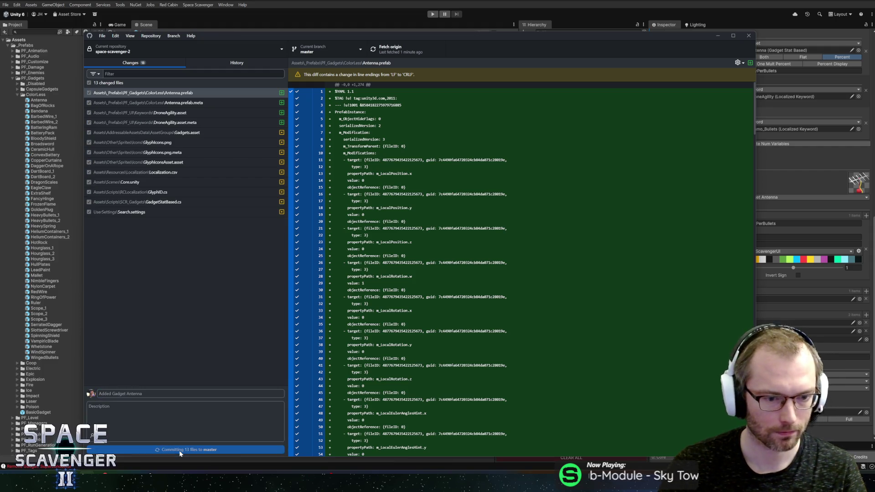
click(405, 50)
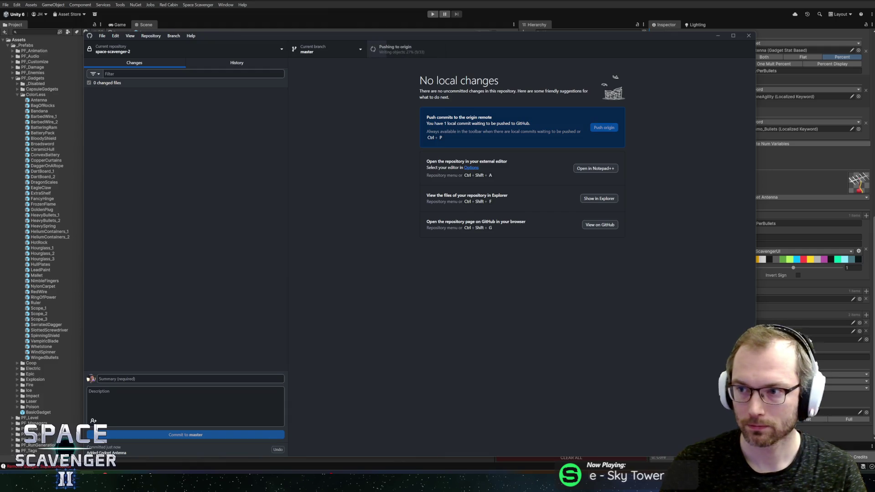